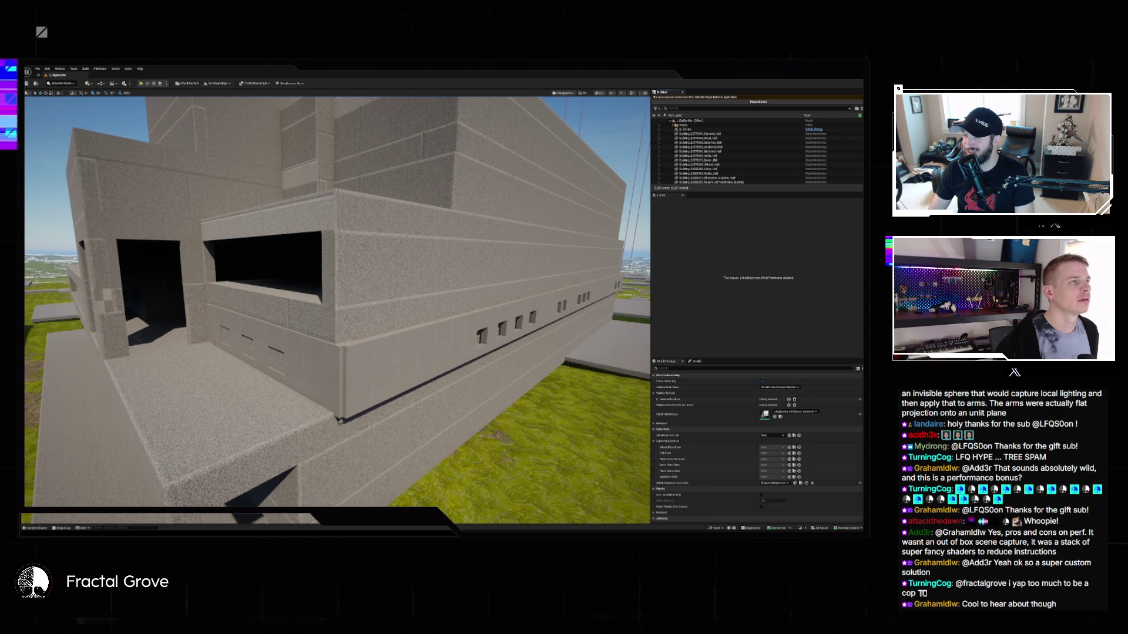
Fly back to an aerial view of the blockout building, select it, and open an editor from its context menu.
left_click_drag(359, 149, 358, 148)
left_click(423, 249)
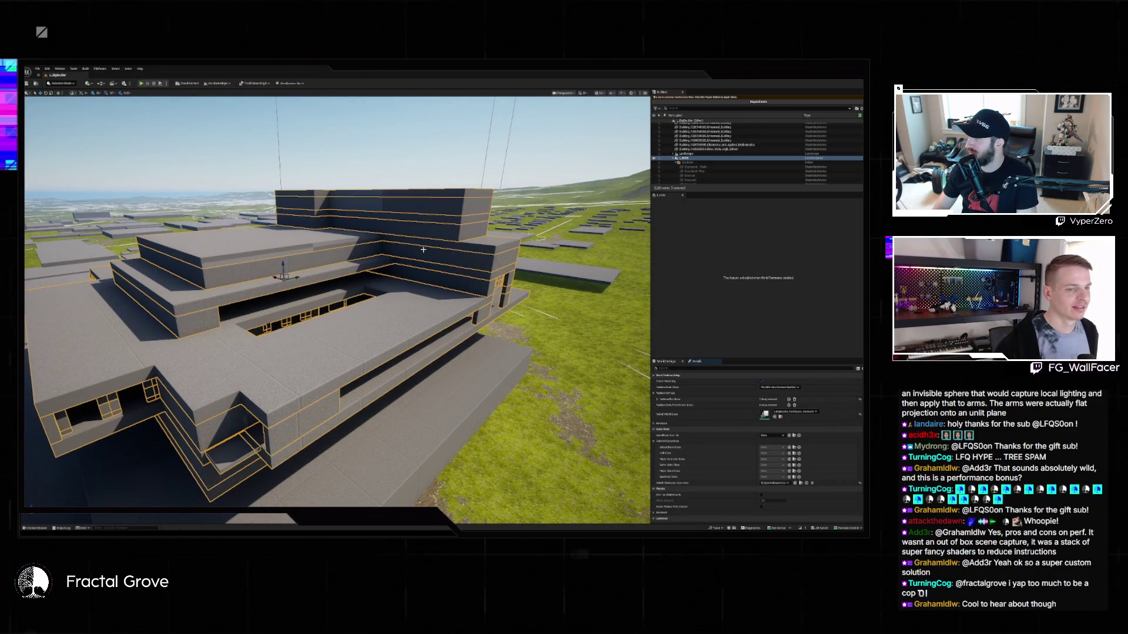
right_click(474, 274)
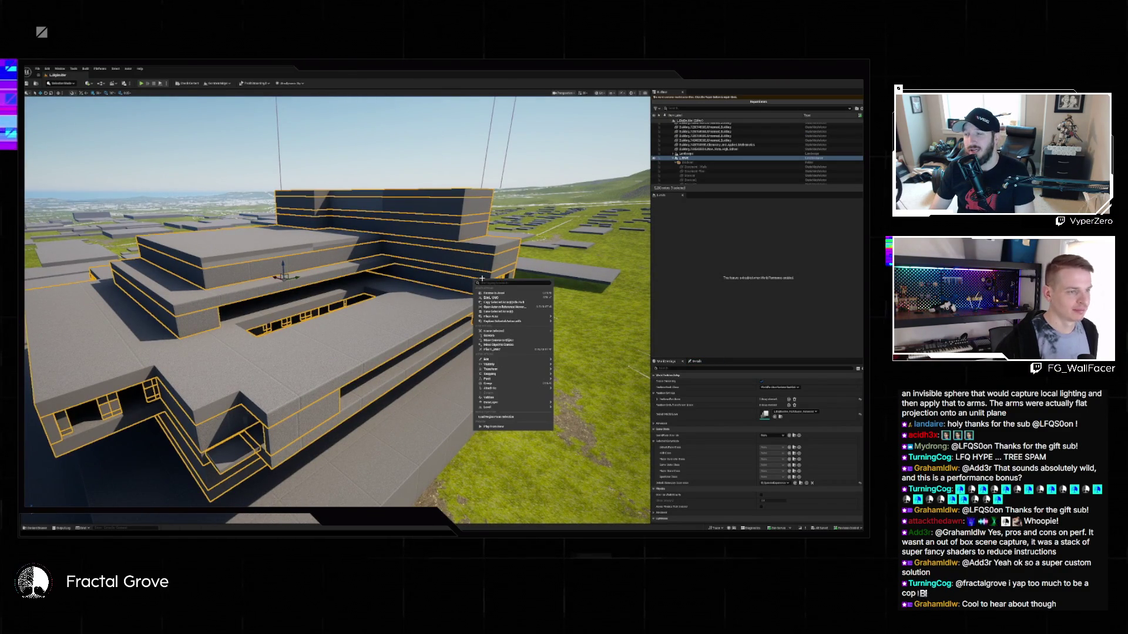
left_click(497, 297)
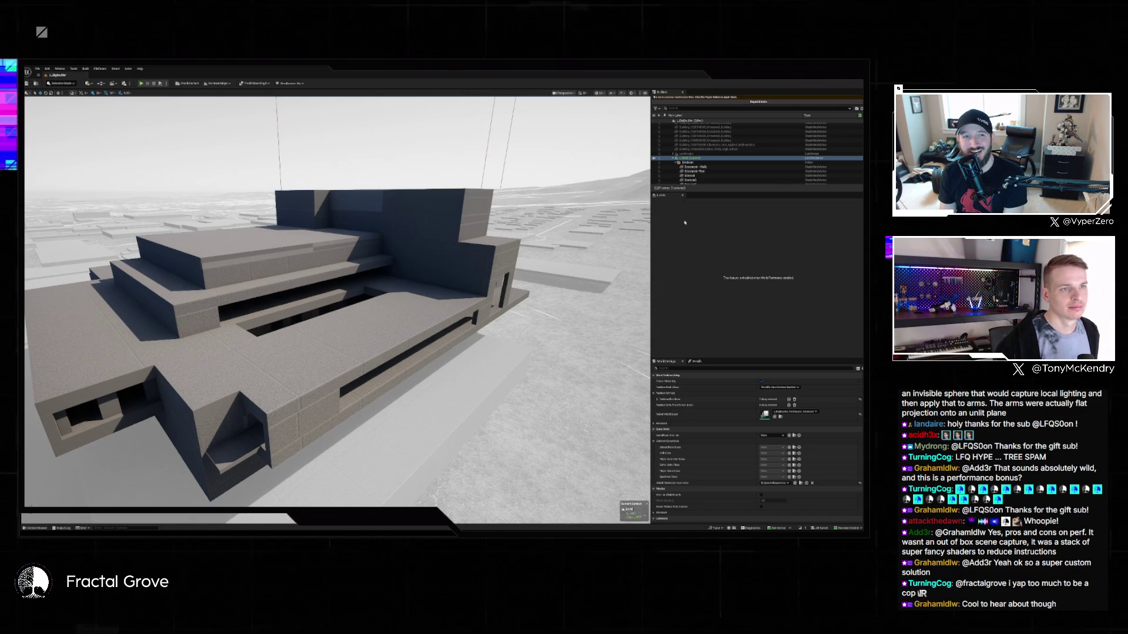
Hide the blockout masses in the Outliner, fly closer to the interior walls, and open the Content Drawer.
left_click(654, 163)
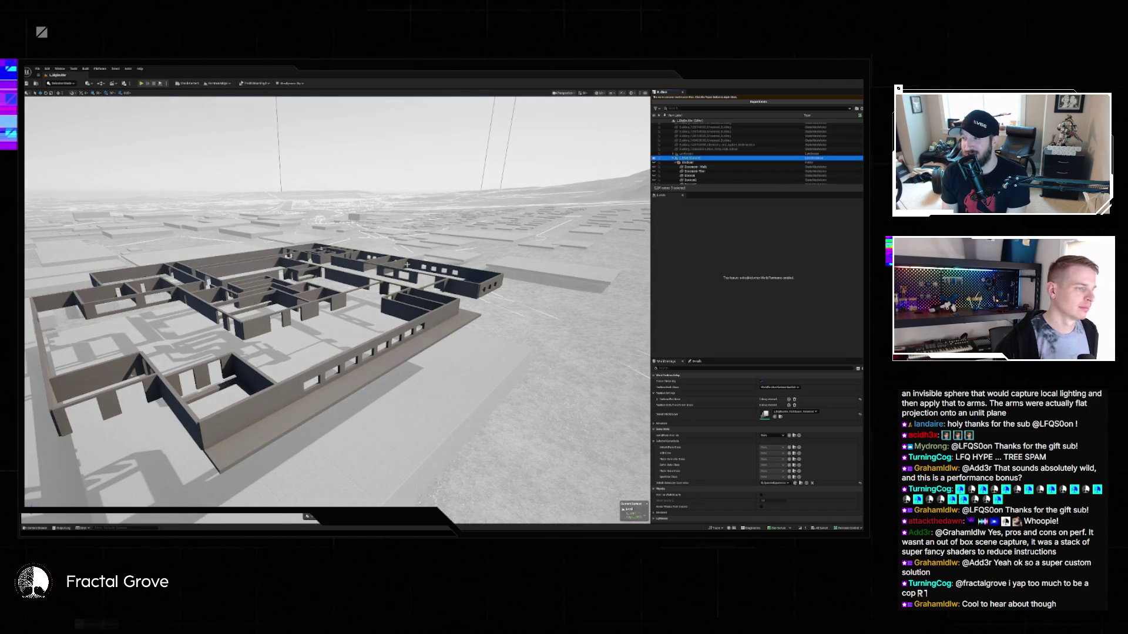
mouse_move(338, 303)
left_mouse_down()
mouse_move(350, 255)
mouse_move(340, 315)
mouse_move(349, 287)
mouse_move(410, 260)
mouse_move(377, 298)
mouse_move(371, 288)
mouse_move(328, 315)
mouse_move(234, 333)
mouse_move(410, 258)
left_mouse_up()
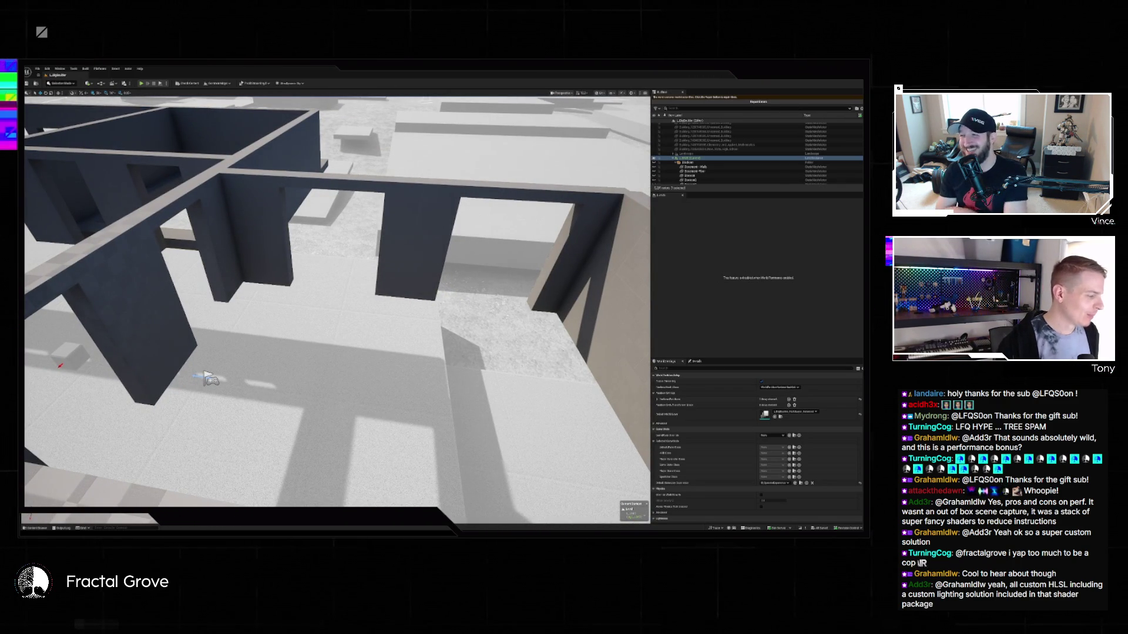
left_click(40, 528)
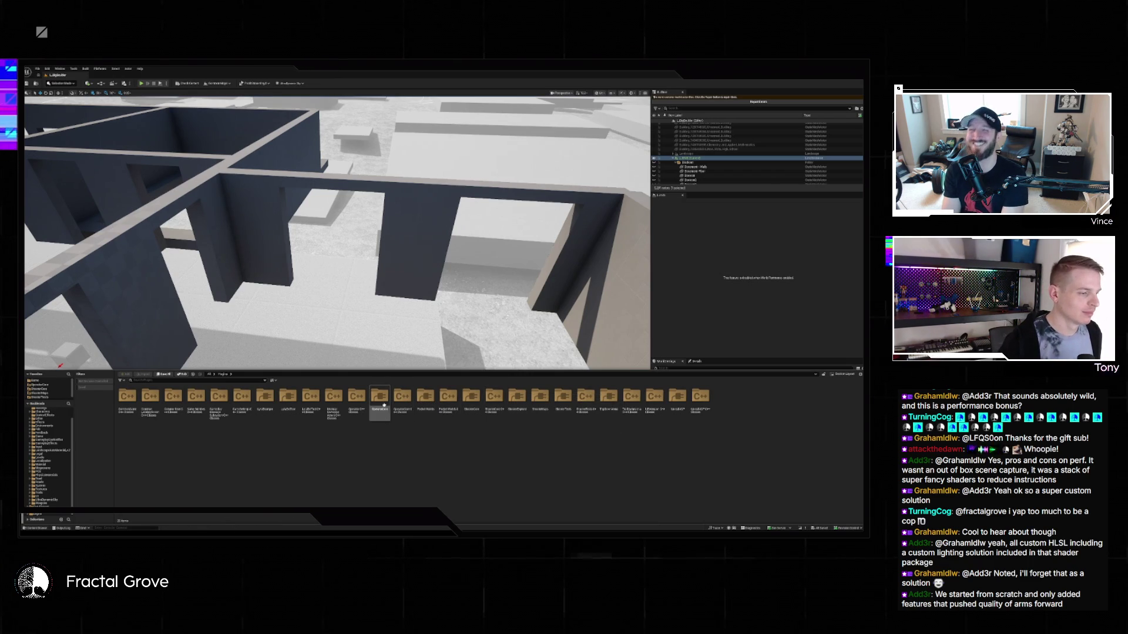
Browse OperatorCore > Buildings > Building > Meshes and open the floors folder.
double_click(389, 396)
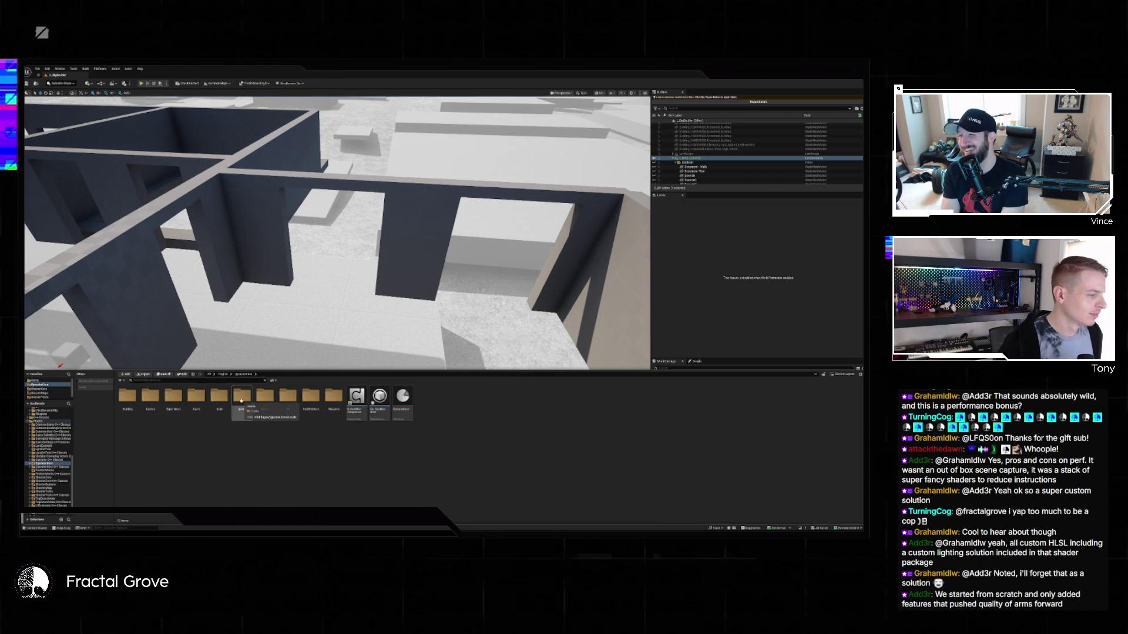
double_click(217, 404)
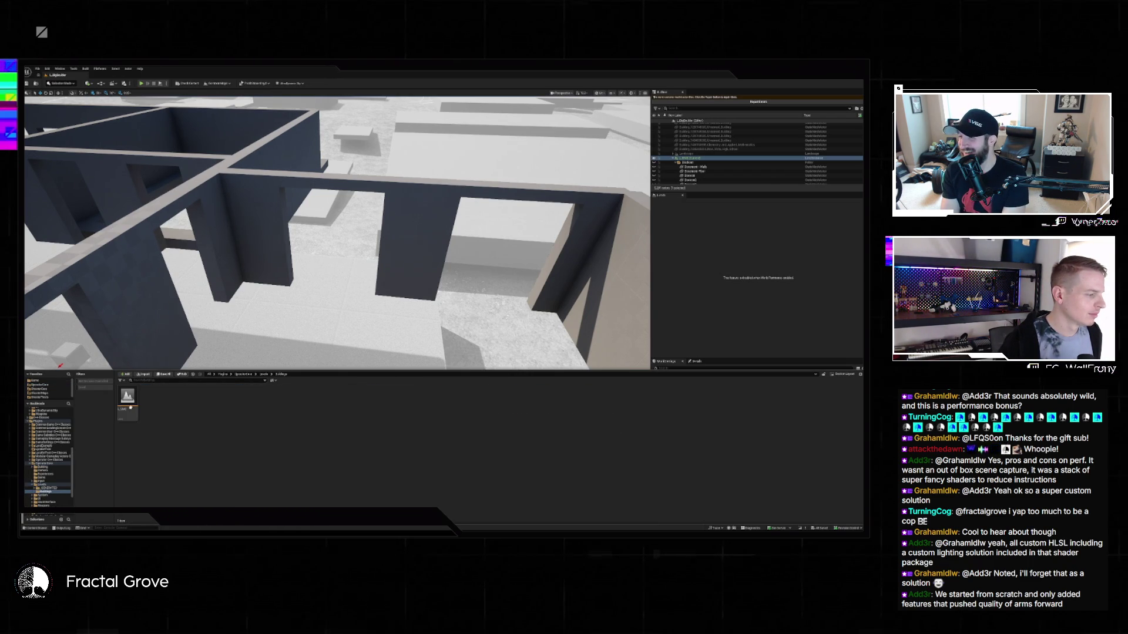
left_click(151, 405)
double_click(151, 404)
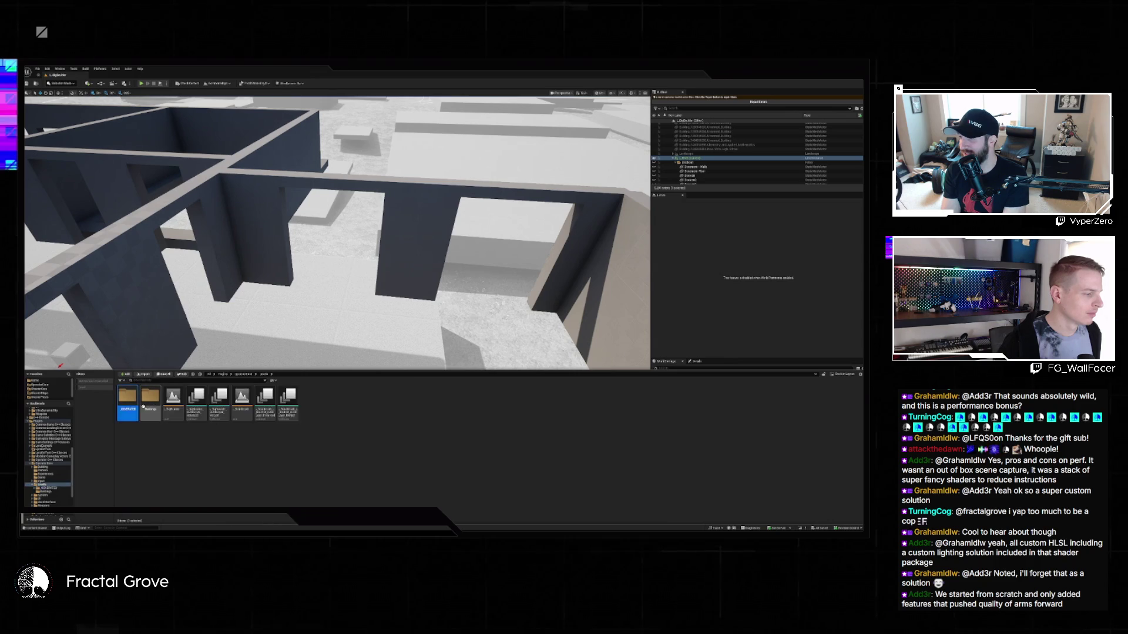
double_click(133, 410)
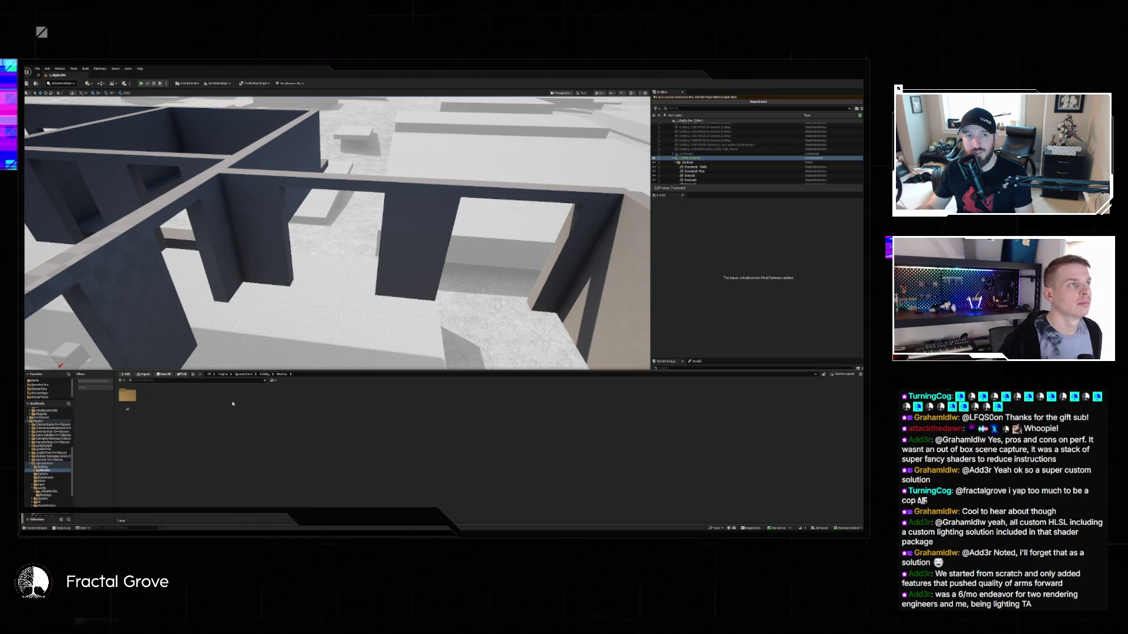
double_click(127, 396)
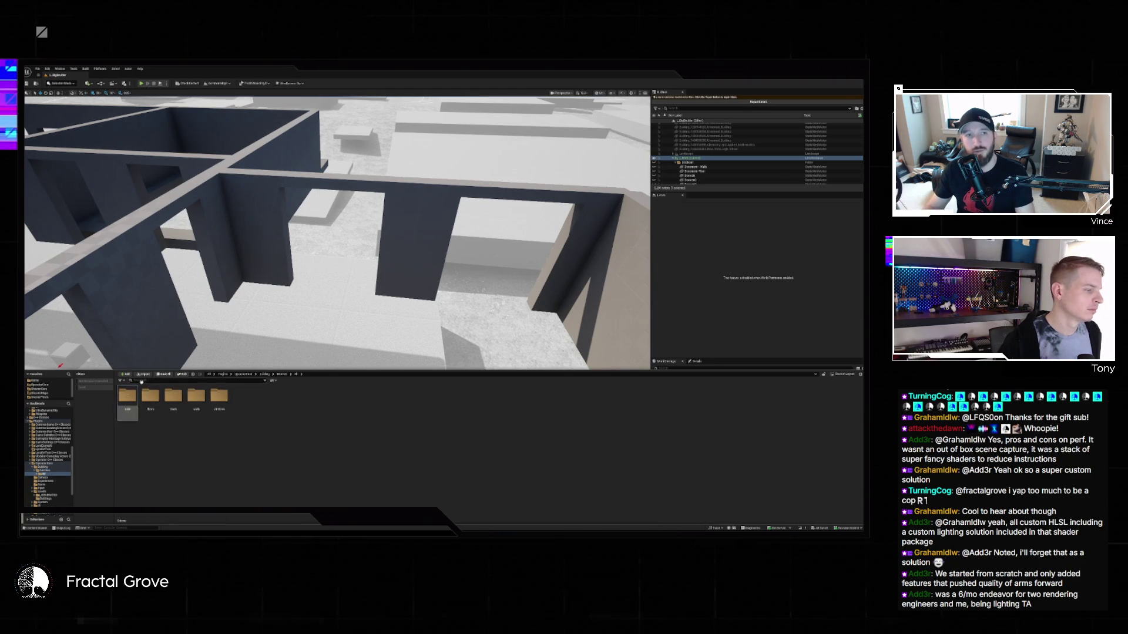
left_click(149, 397)
double_click(149, 397)
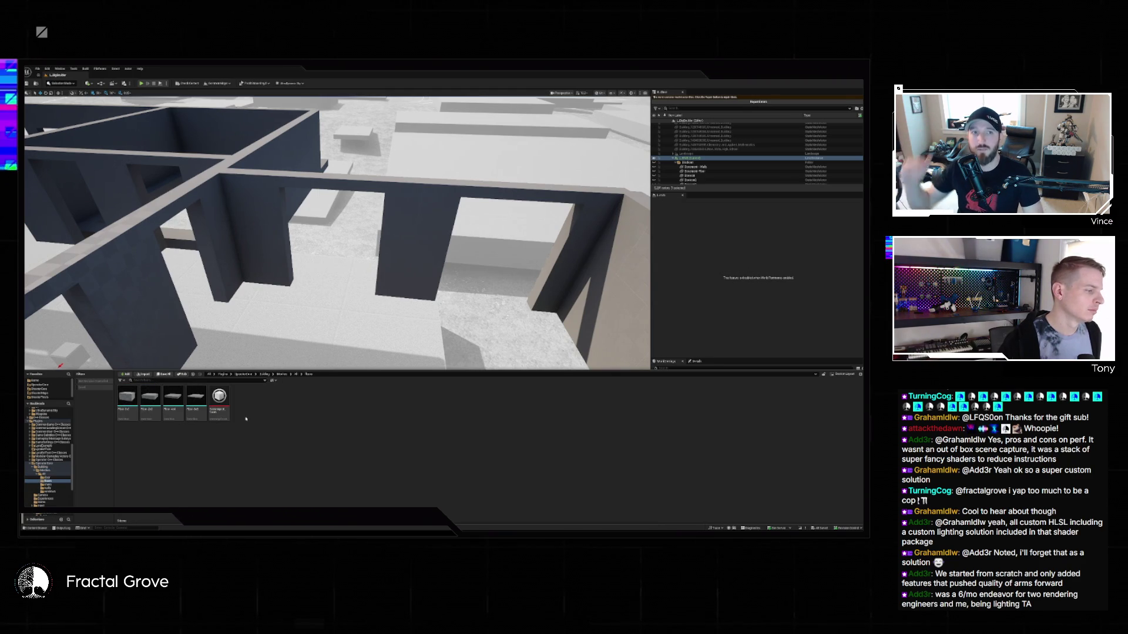
Place a checkered floor mesh into the level and raise the slab into the room.
left_click_drag(173, 398, 294, 311)
scroll(284, 352, "down", 5)
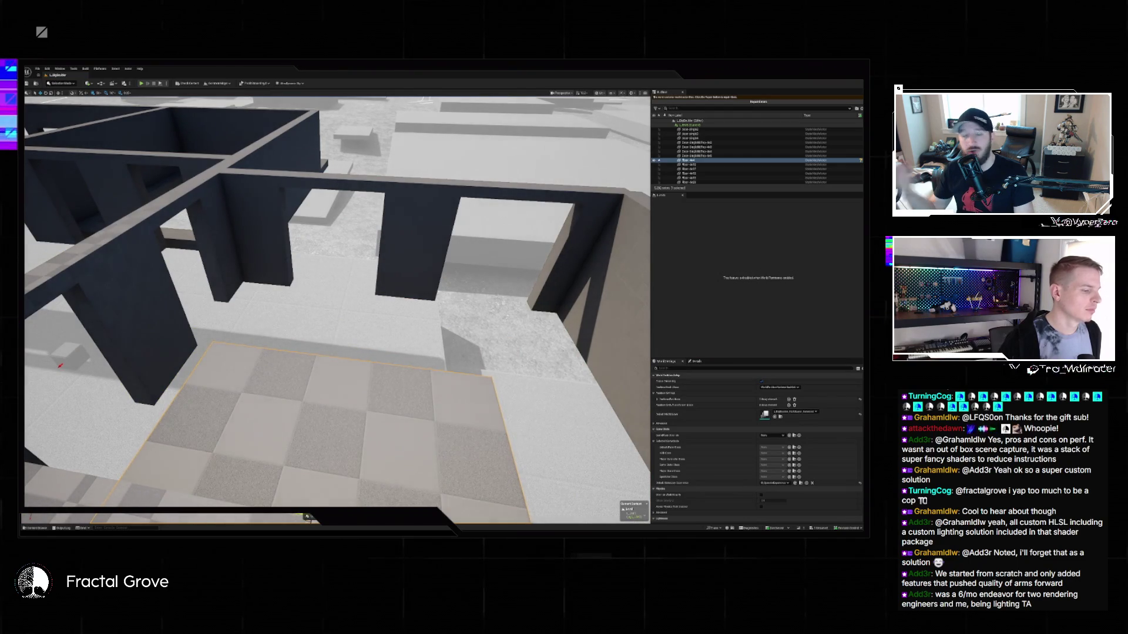
mouse_move(307, 517)
left_mouse_down()
mouse_move(403, 276)
mouse_move(388, 238)
mouse_move(378, 326)
mouse_move(264, 331)
mouse_move(277, 282)
left_mouse_up()
scroll(276, 328, "down", 5)
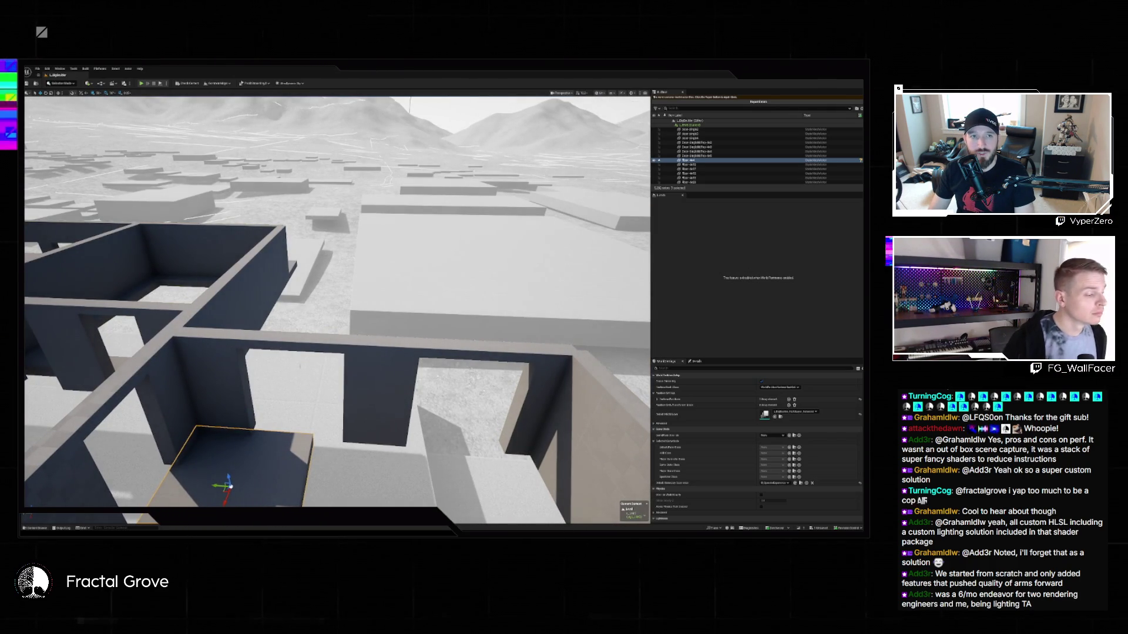
left_click_drag(352, 323, 341, 411)
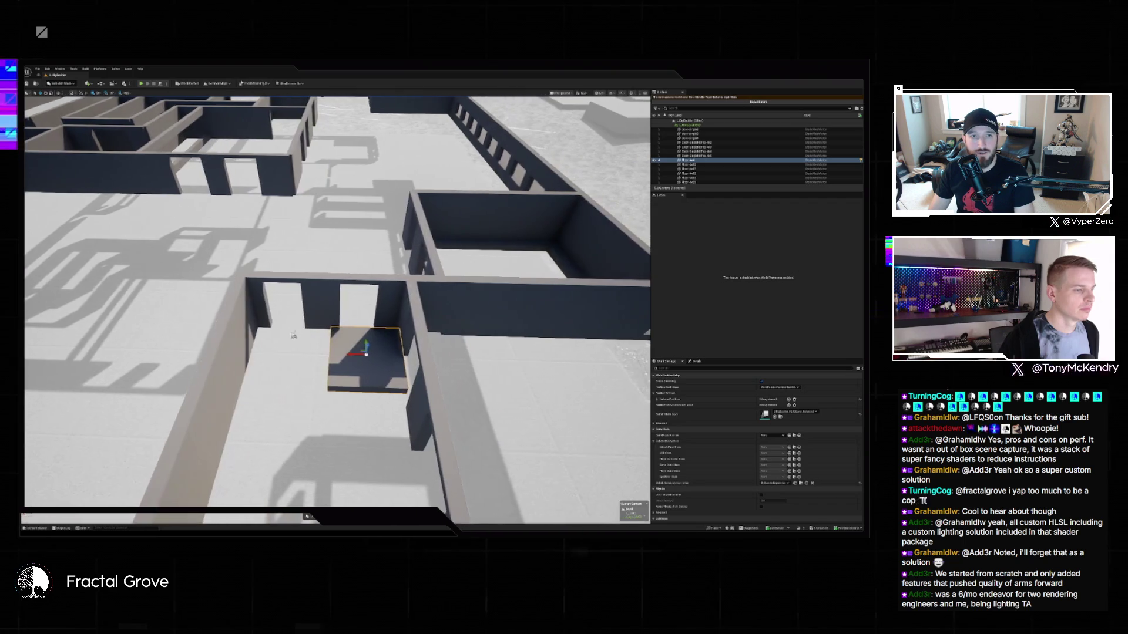
Duplicate the floor slab twice to the right, reposition a copy, and remove the small extra slab.
scroll(293, 335, "down", 5)
scroll(263, 358, "up", 3)
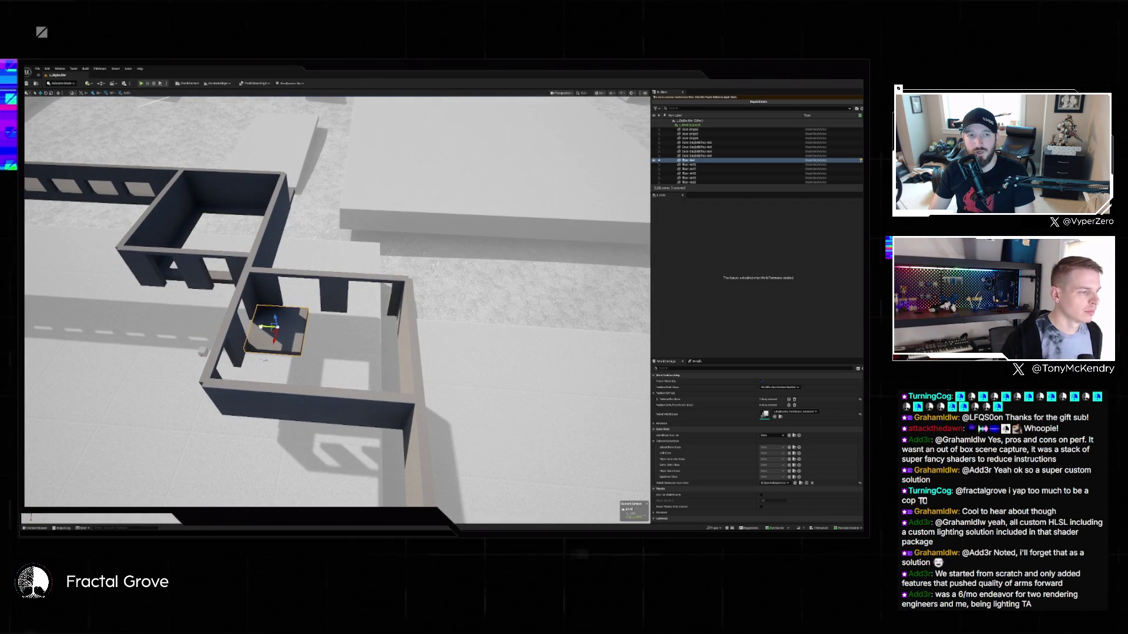
left_click_drag(261, 327, 314, 334)
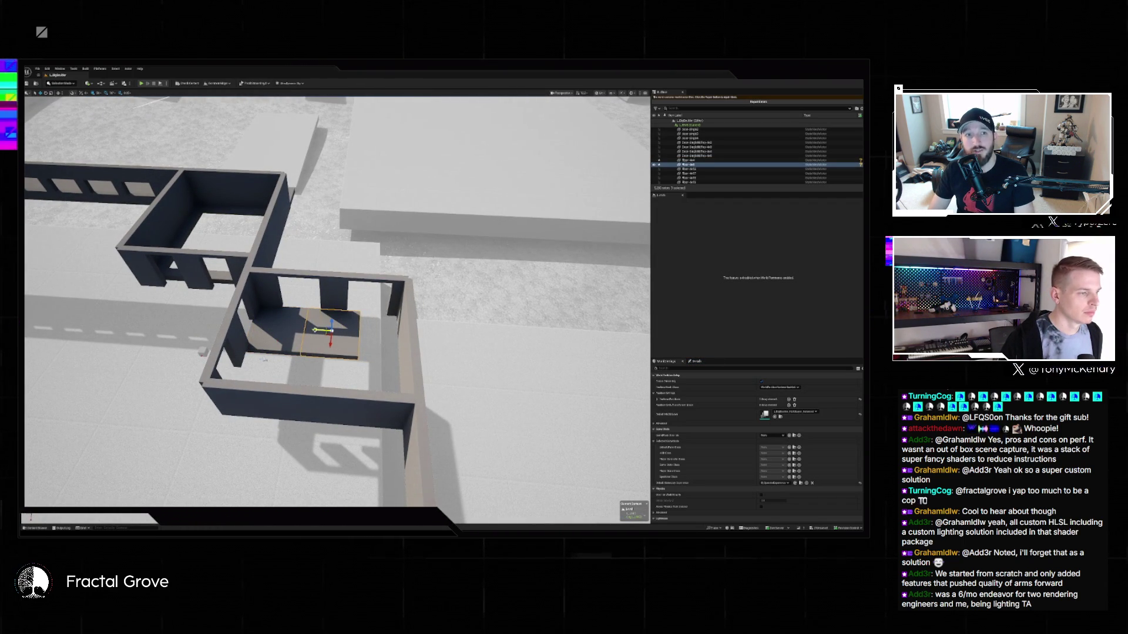
left_click_drag(320, 331, 376, 333)
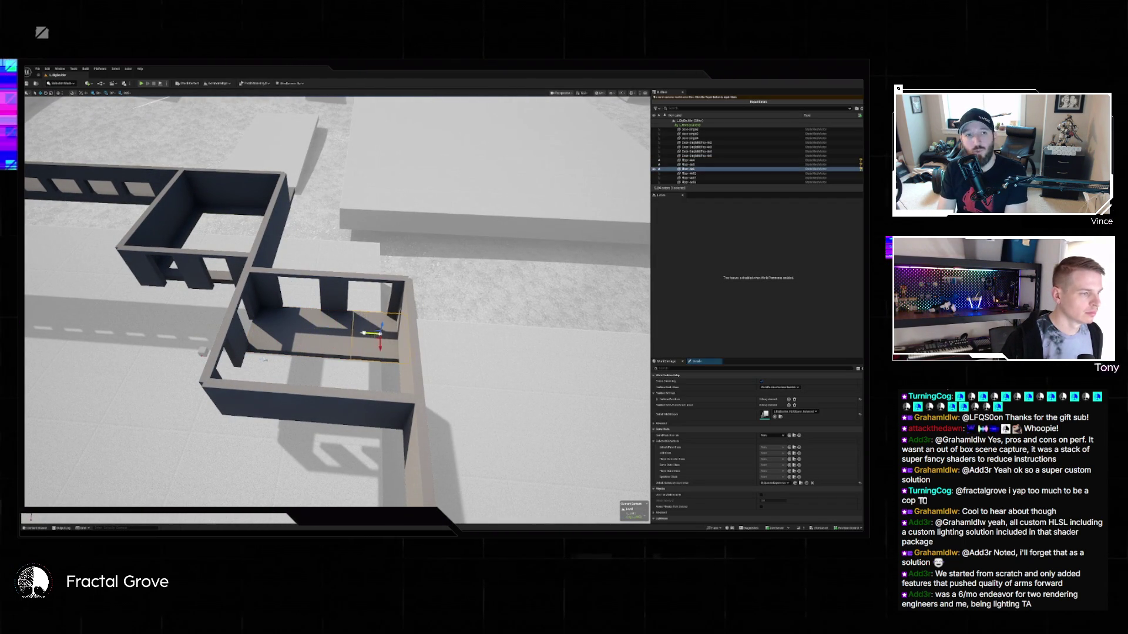
mouse_move(264, 358)
left_mouse_down()
mouse_move(91, 310)
mouse_move(235, 233)
left_mouse_up()
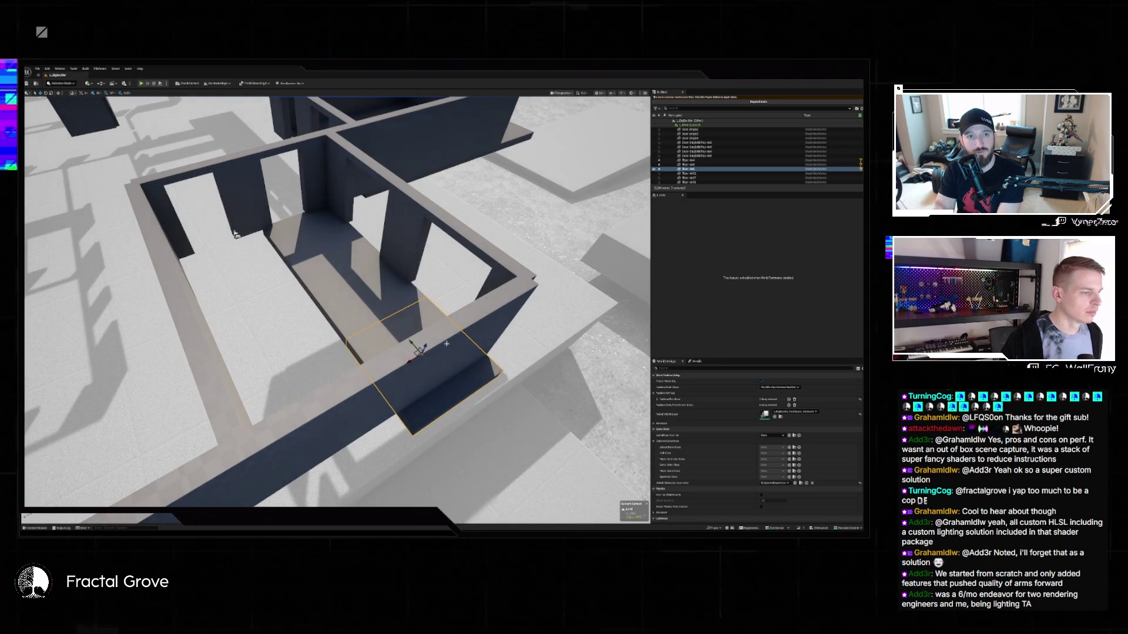
mouse_move(354, 386)
left_mouse_down()
mouse_move(322, 405)
mouse_move(291, 392)
mouse_move(234, 256)
left_mouse_up()
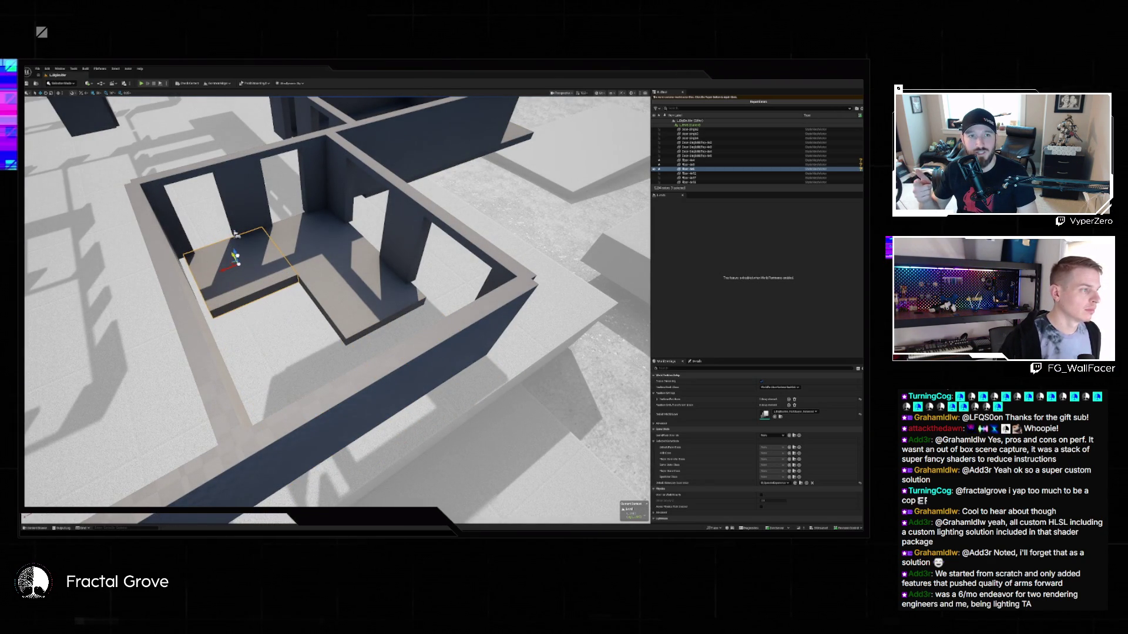
key("ctrl+z")
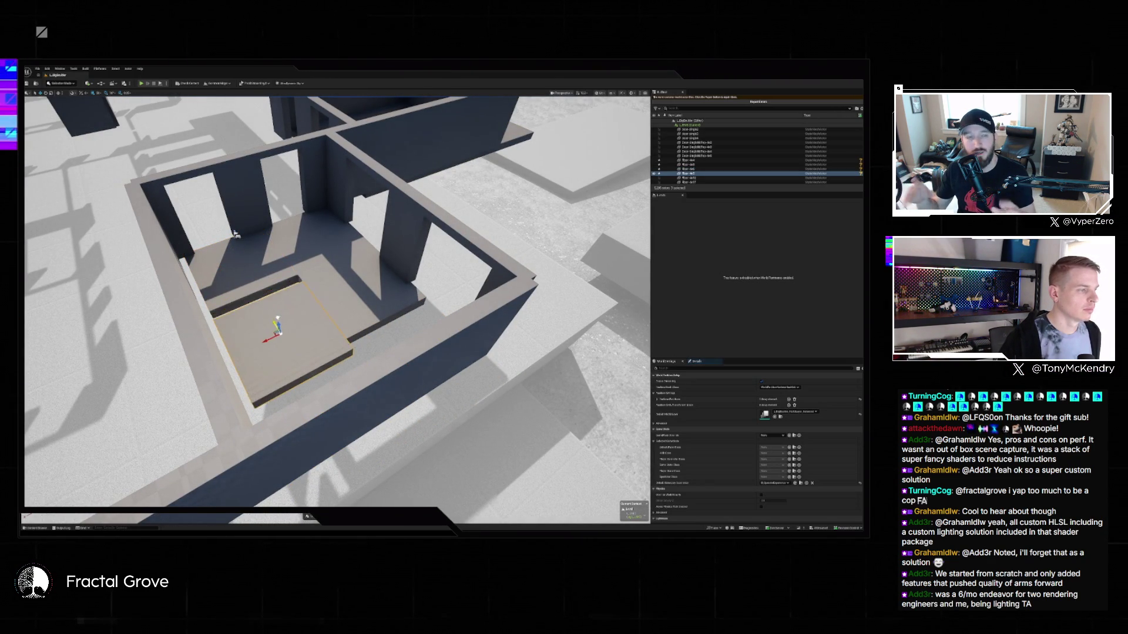
left_click_drag(234, 234, 278, 291)
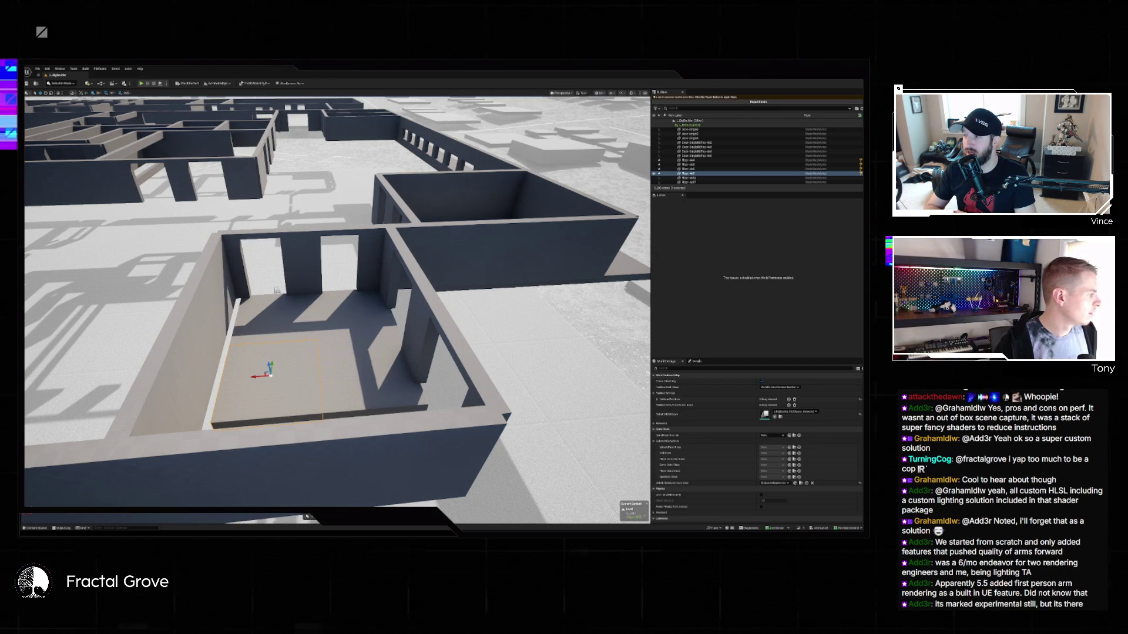
Bring up the First Person Rendering docs, widen the window, and jump to Setting Up A First Person Camera.
key("alt+Tab")
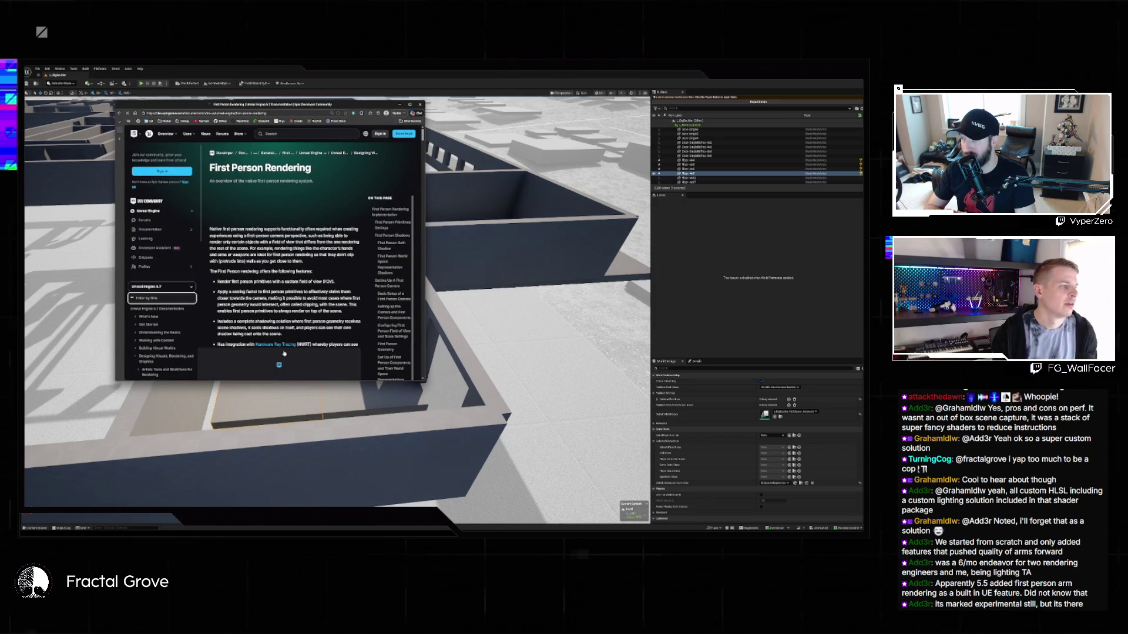
left_click_drag(424, 223, 588, 223)
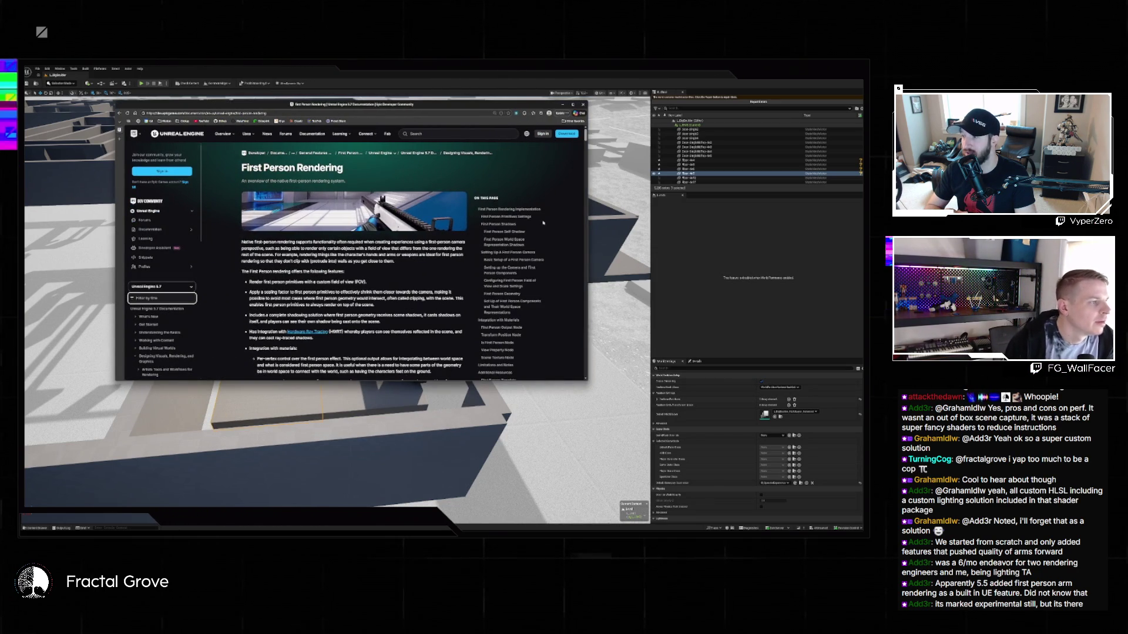
scroll(353, 265, "down", 2)
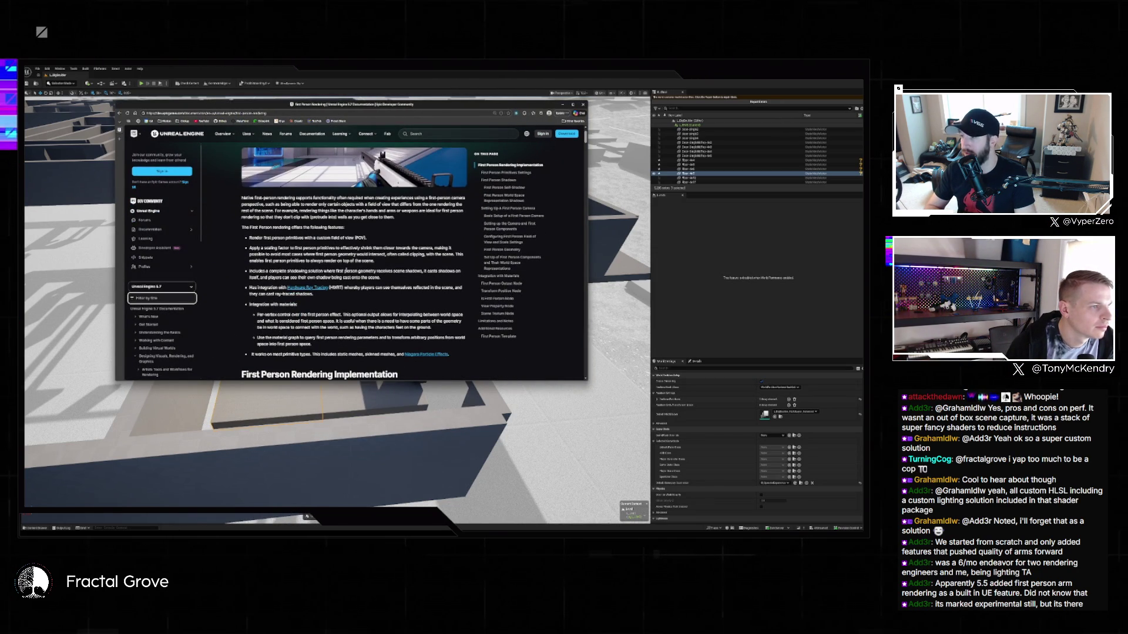
scroll(347, 267, "down", 10)
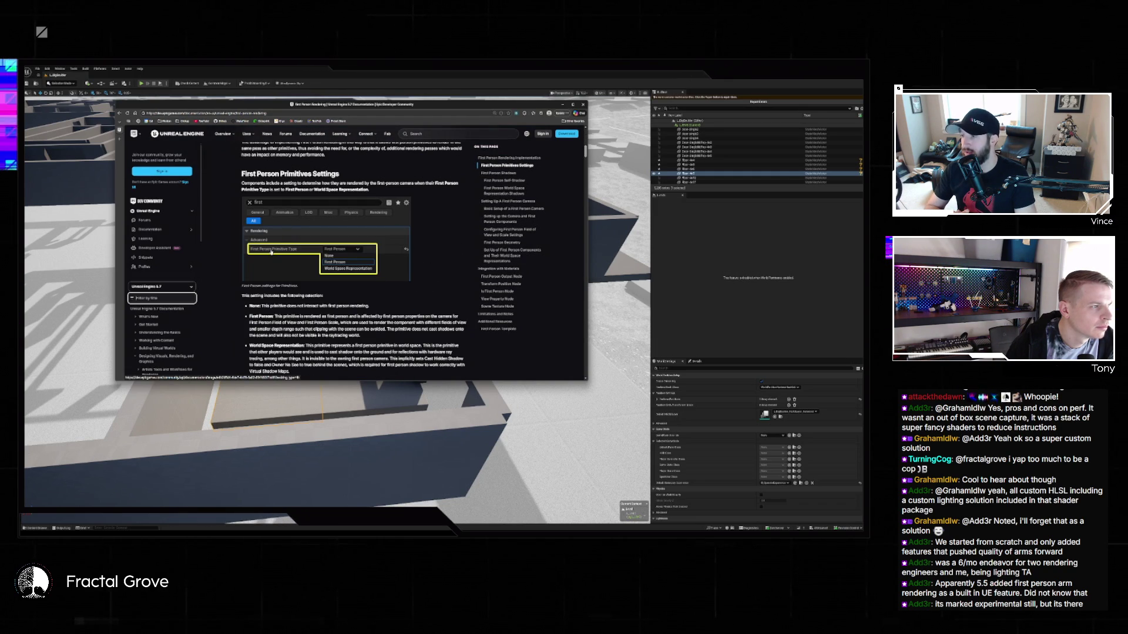
scroll(271, 252, "up", 2)
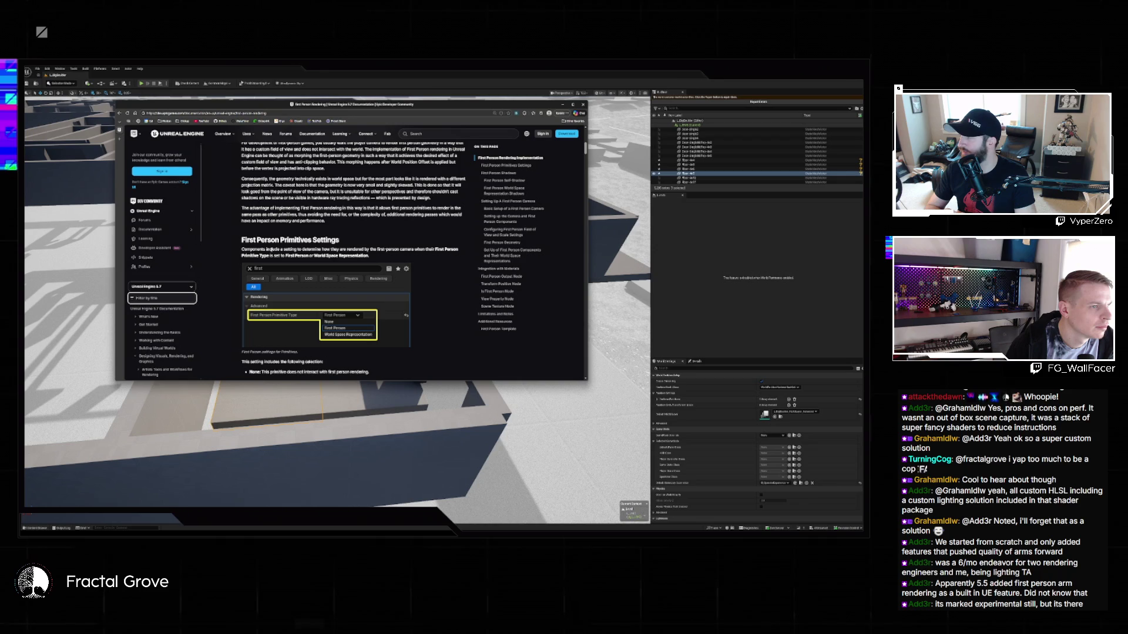
scroll(352, 258, "down", 6)
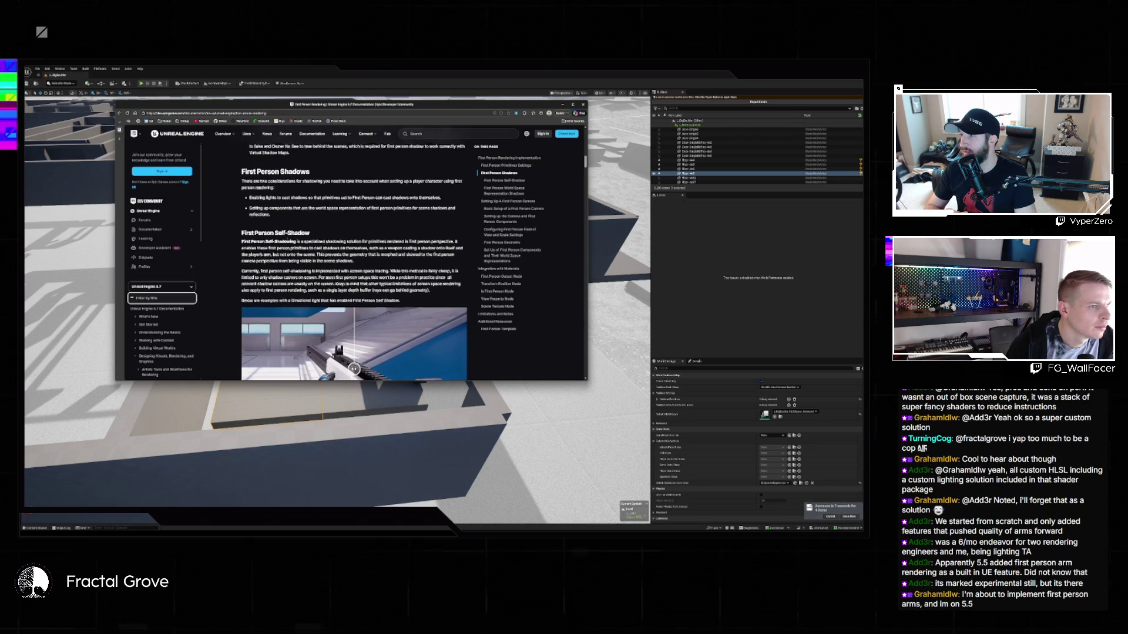
left_click(503, 202)
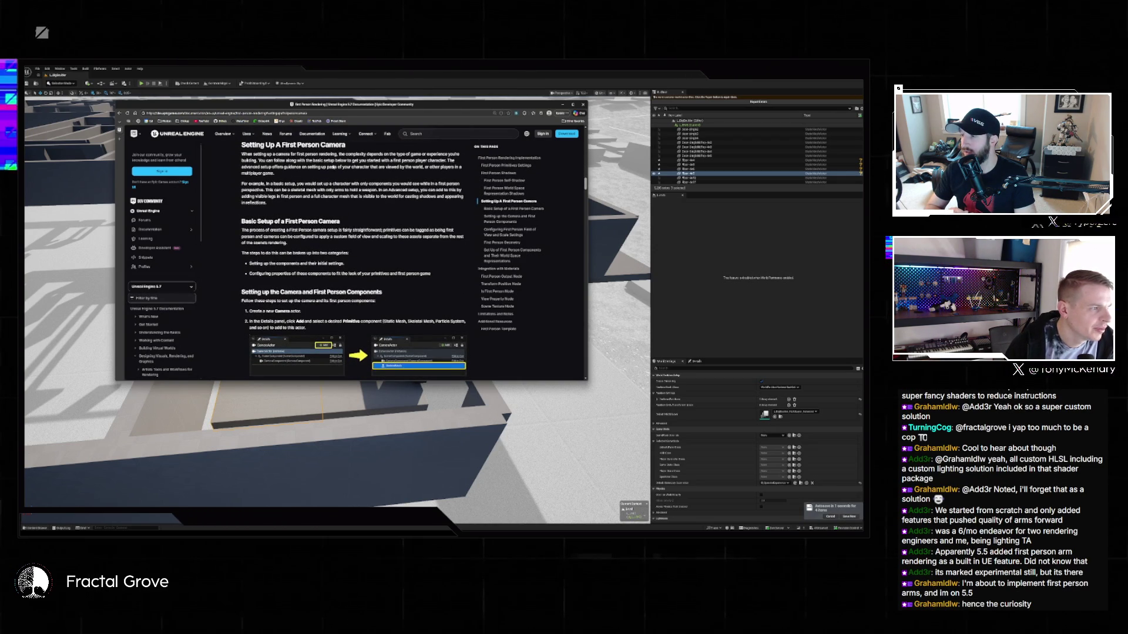
Scroll through the documentation page down to the View Property Node section.
scroll(278, 241, "down", 2)
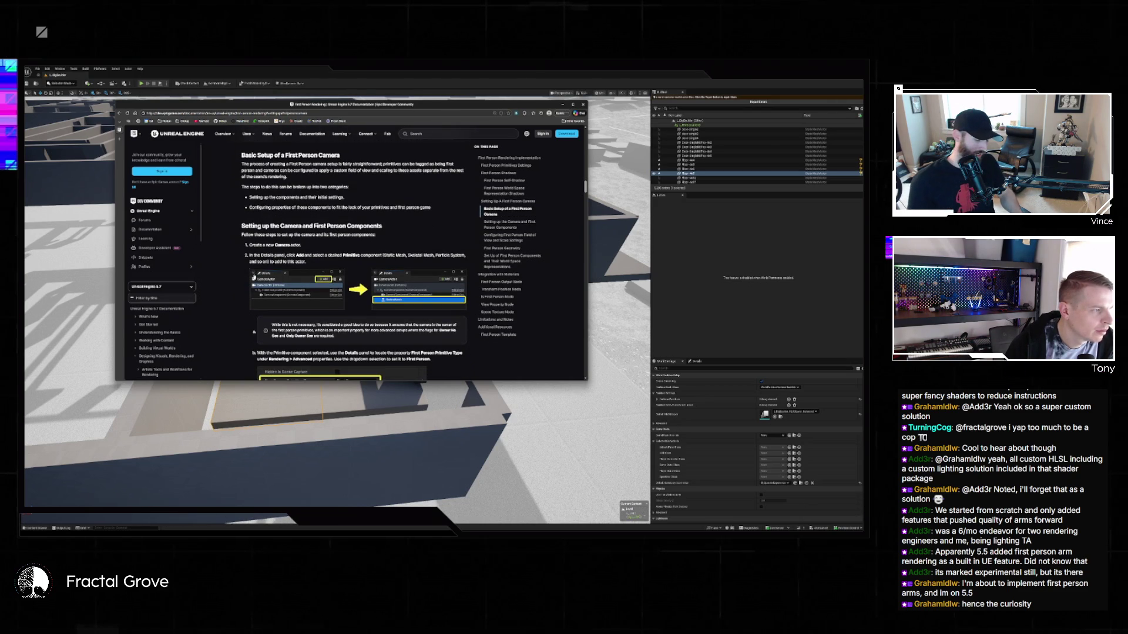
scroll(274, 254, "down", 3)
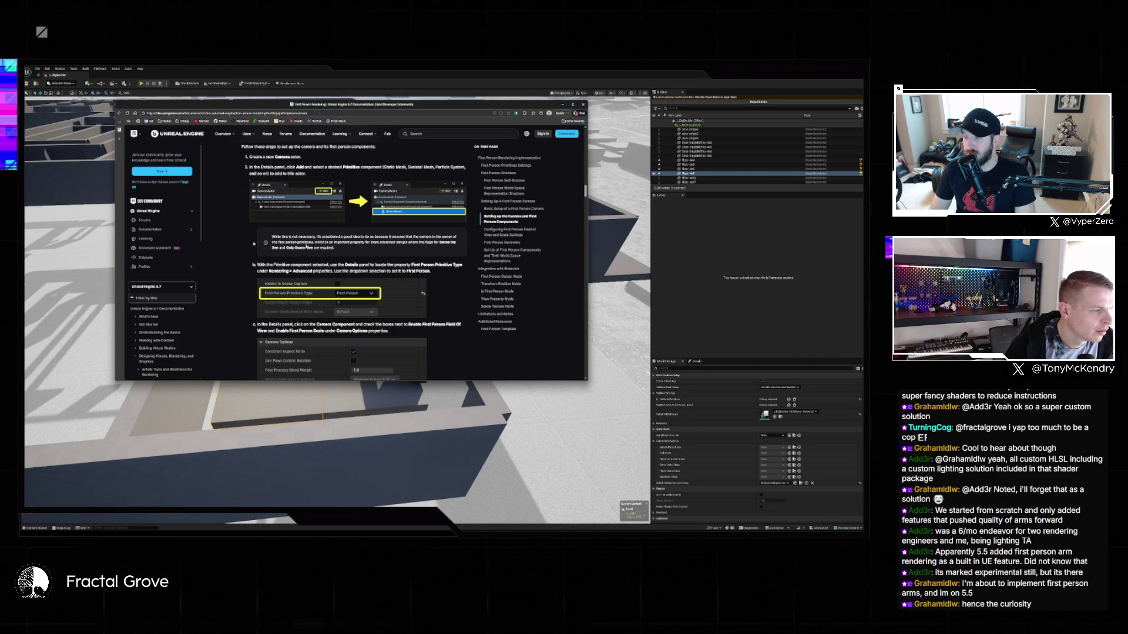
scroll(306, 245, "down", 3)
scroll(306, 247, "down", 3)
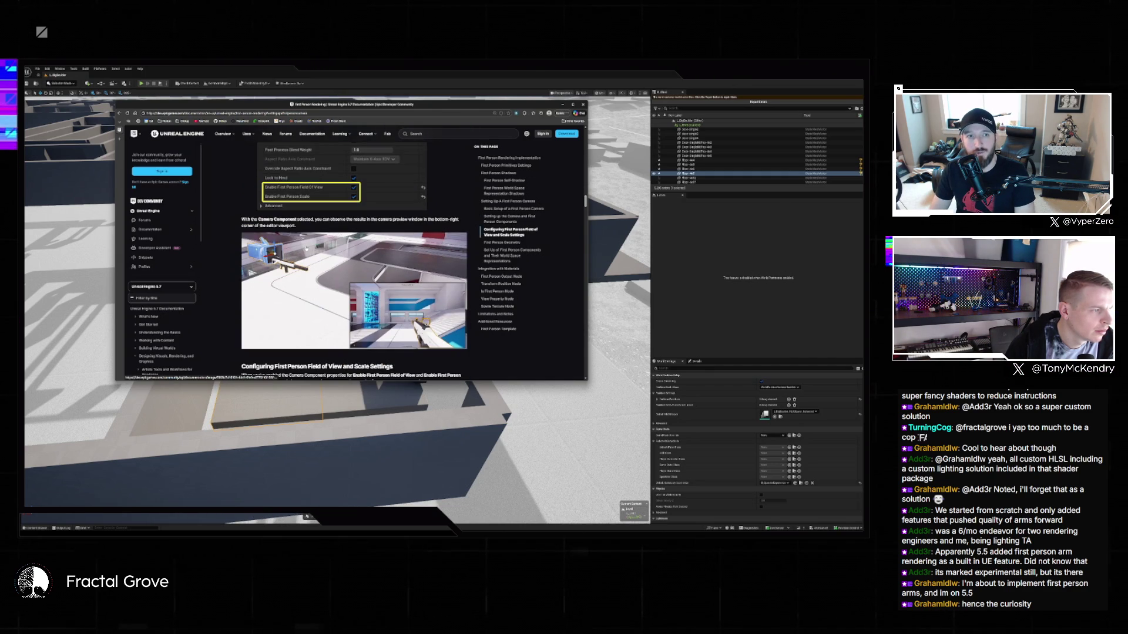
scroll(307, 248, "down", 5)
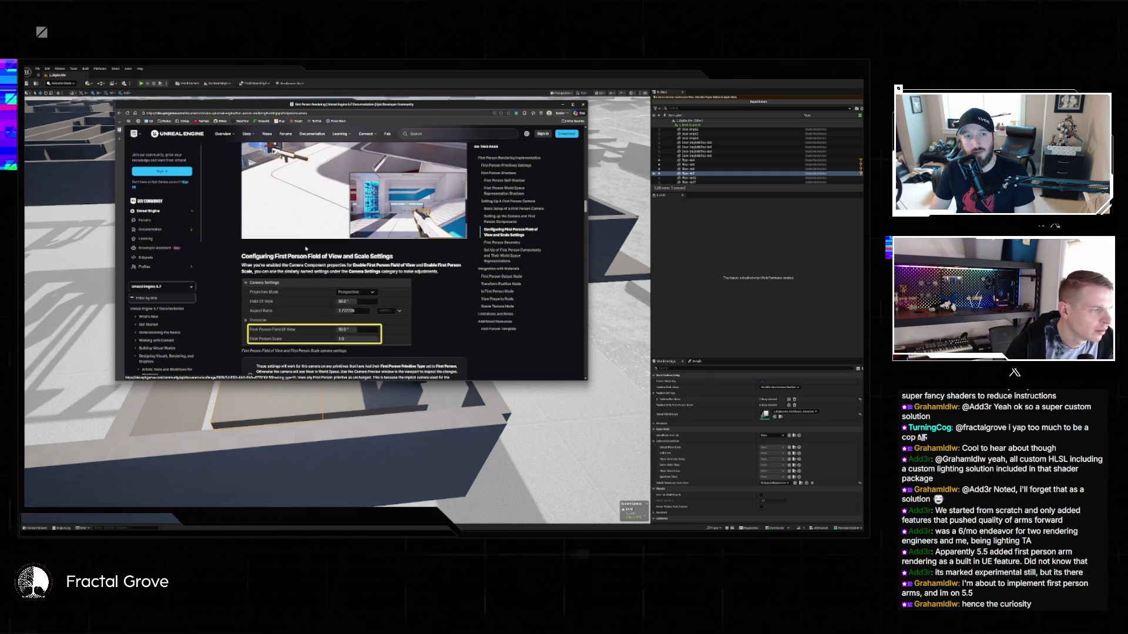
scroll(306, 249, "down", 5)
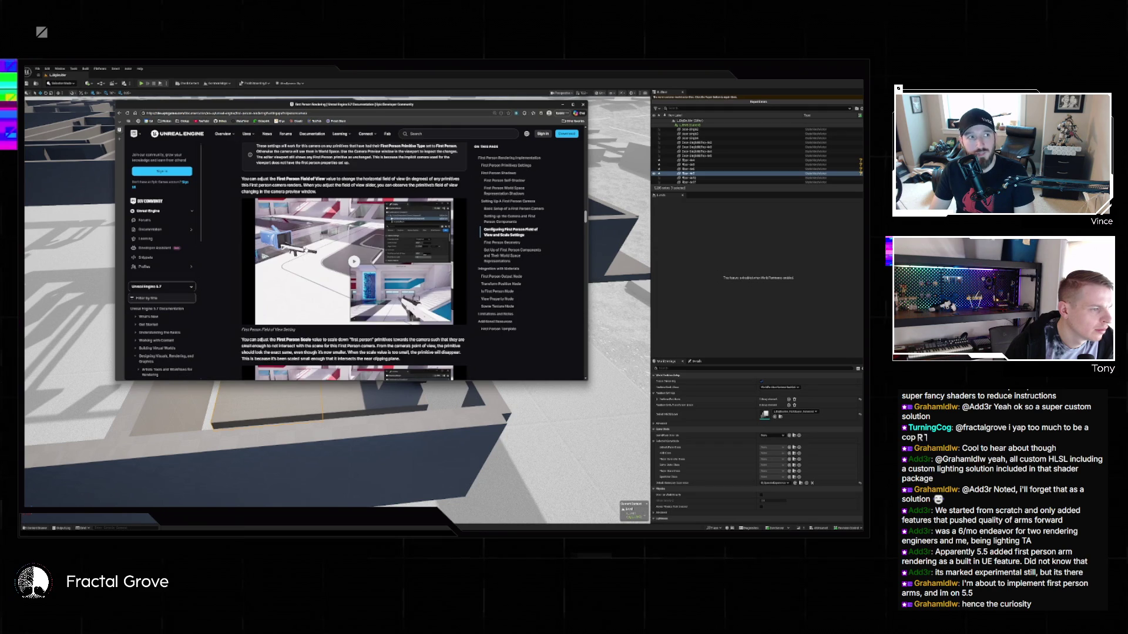
scroll(306, 249, "down", 4)
scroll(306, 251, "down", 3)
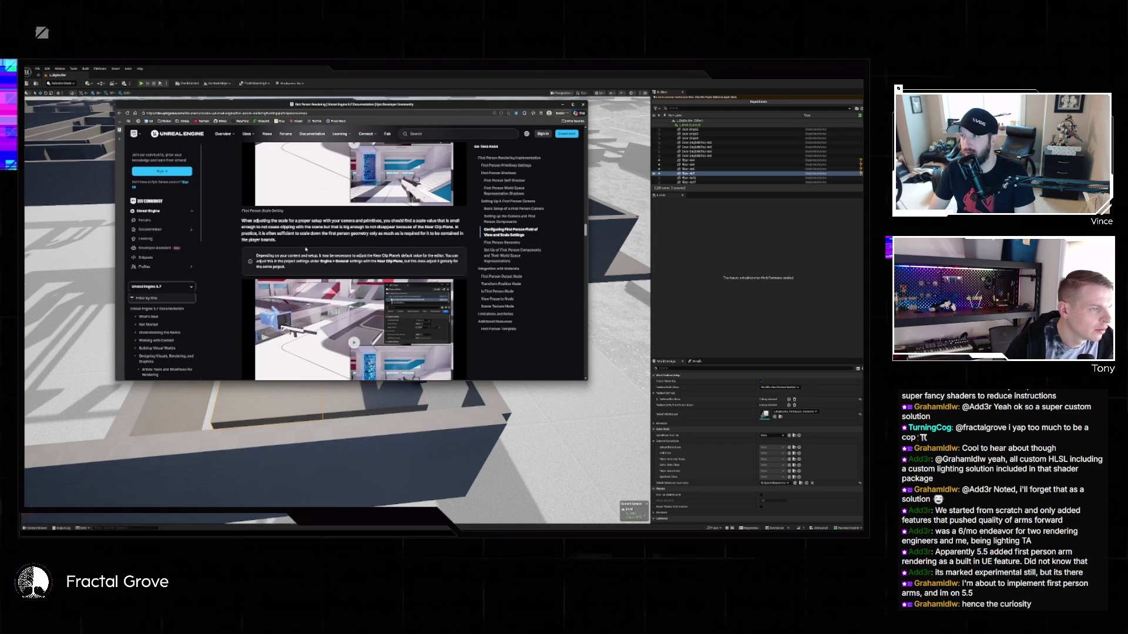
scroll(306, 249, "down", 7)
scroll(305, 249, "down", 3)
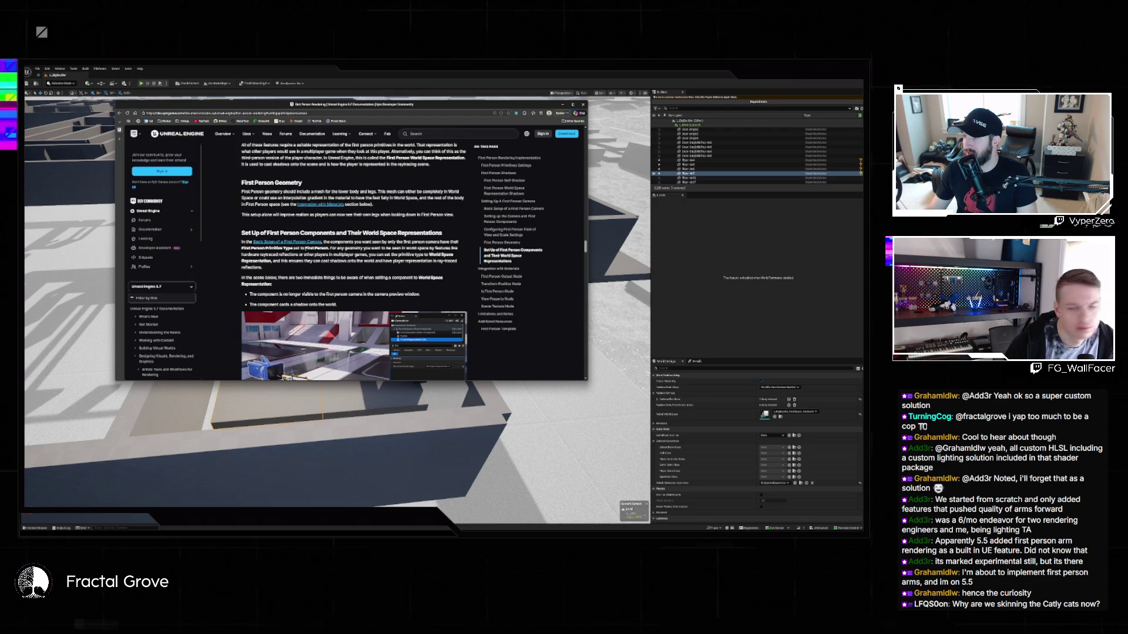
scroll(305, 249, "down", 4)
scroll(306, 250, "down", 10)
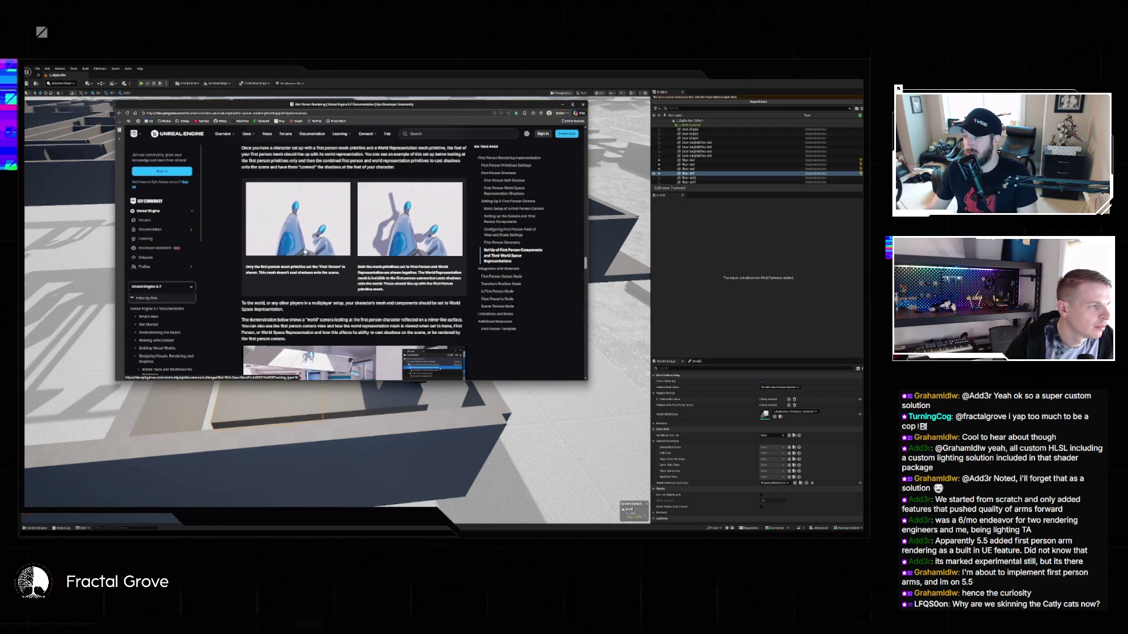
scroll(323, 259, "up", 2)
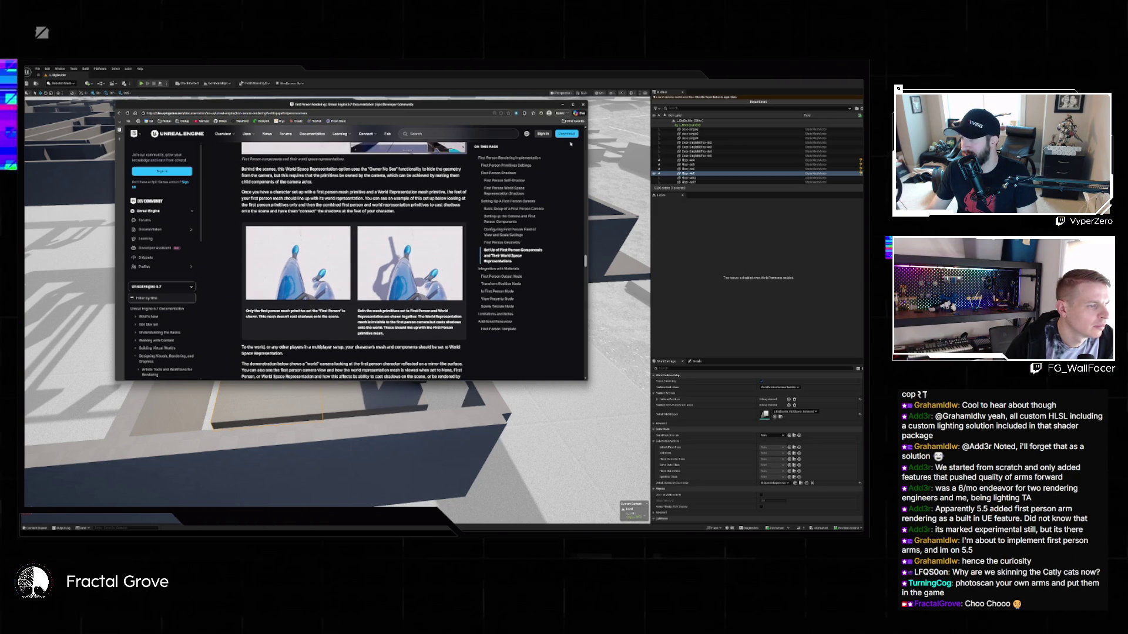
scroll(570, 143, "down", 3)
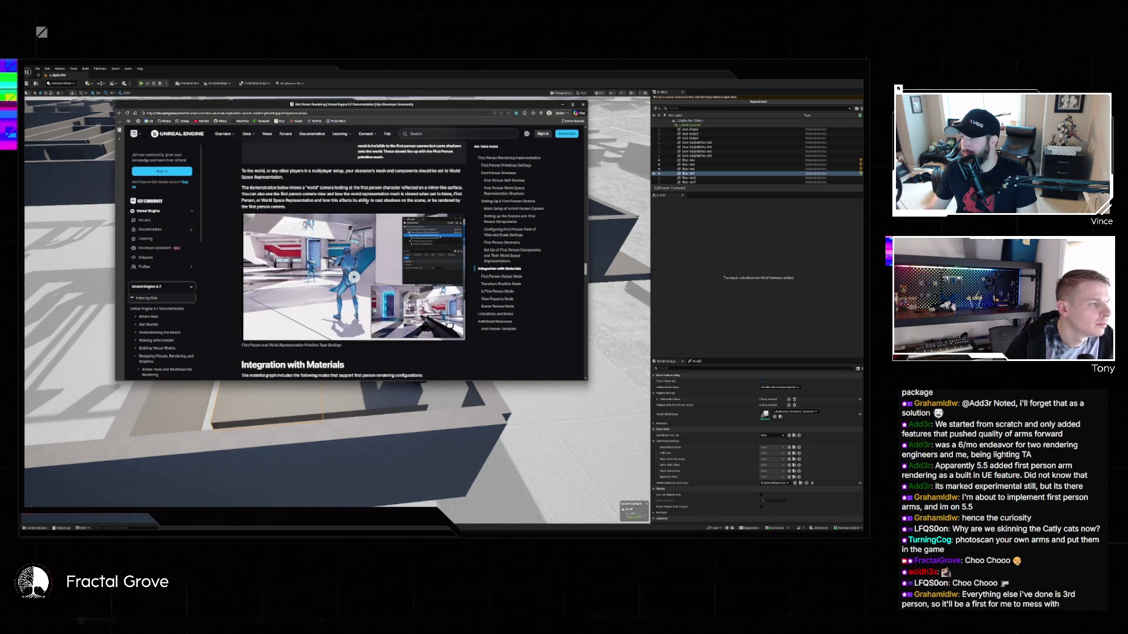
scroll(355, 204, "down", 3)
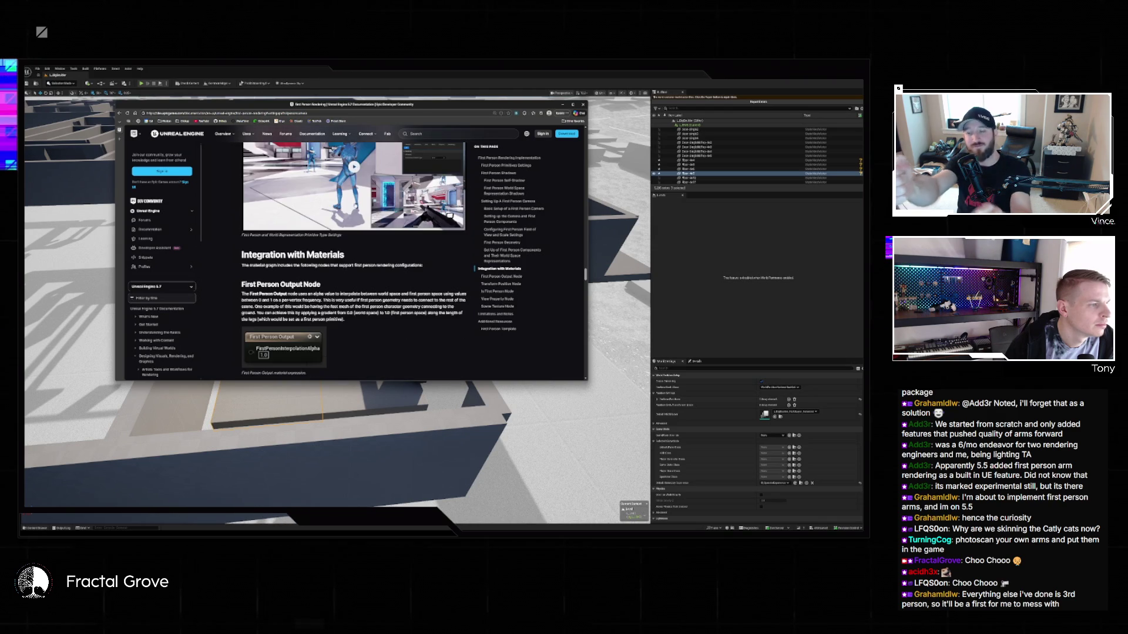
scroll(354, 204, "down", 2)
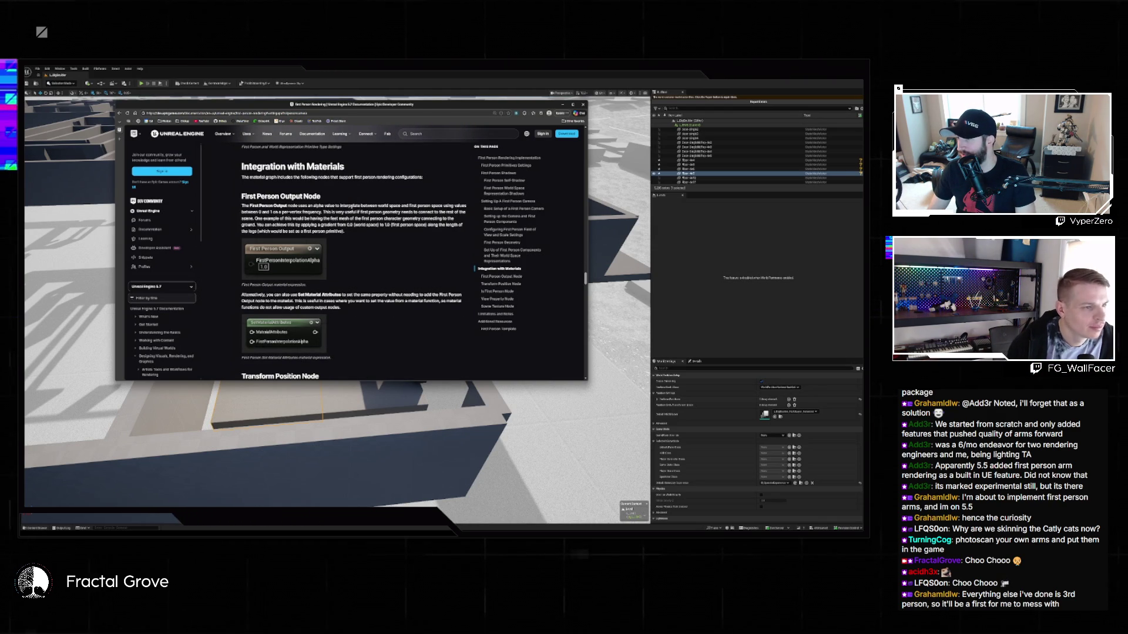
scroll(355, 205, "down", 8)
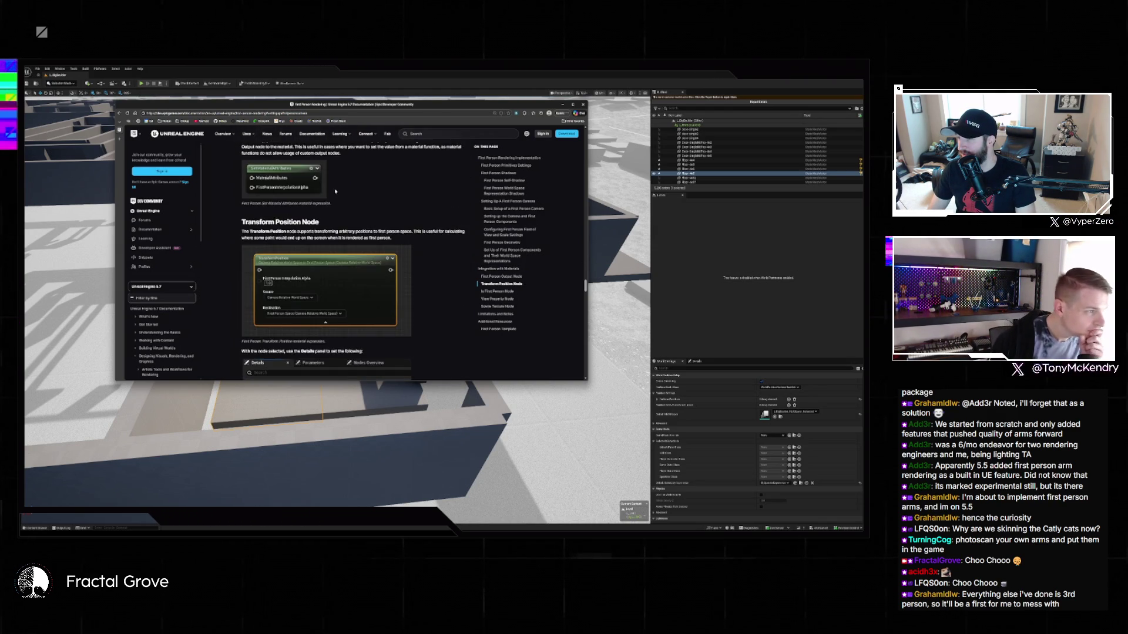
scroll(340, 202, "down", 10)
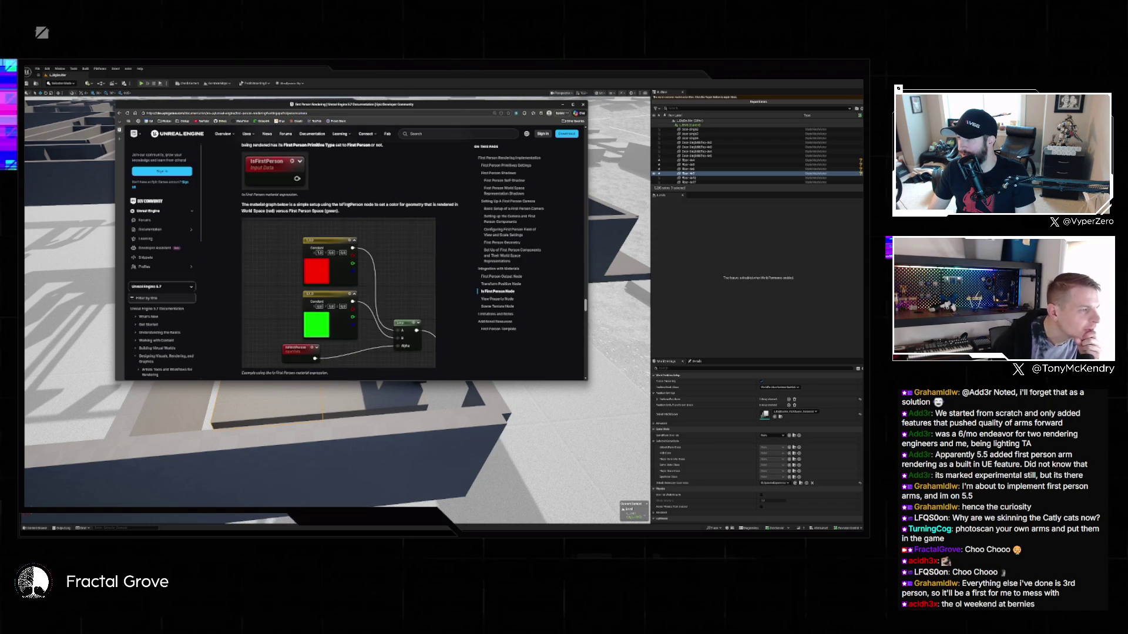
scroll(352, 210, "down", 3)
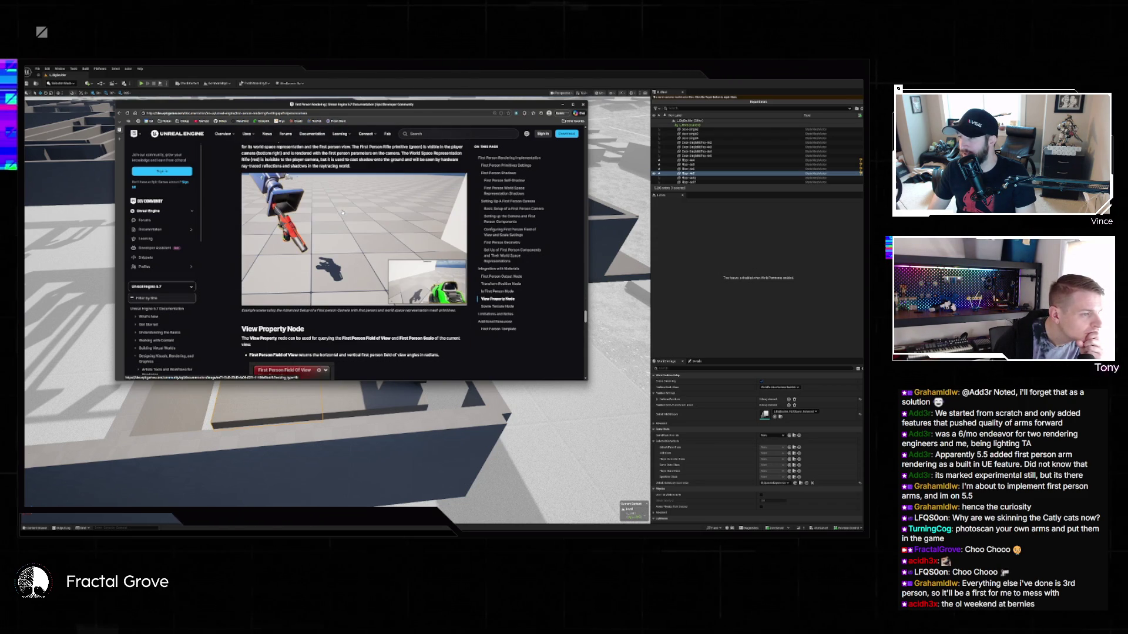
scroll(342, 214, "down", 3)
scroll(340, 215, "down", 8)
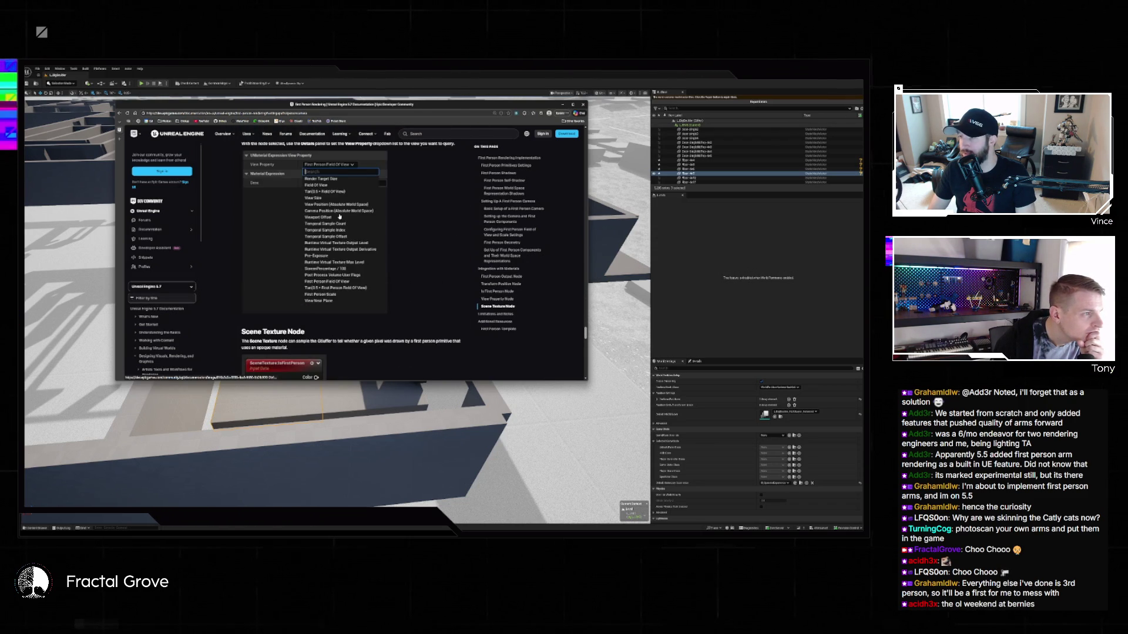
scroll(339, 217, "down", 5)
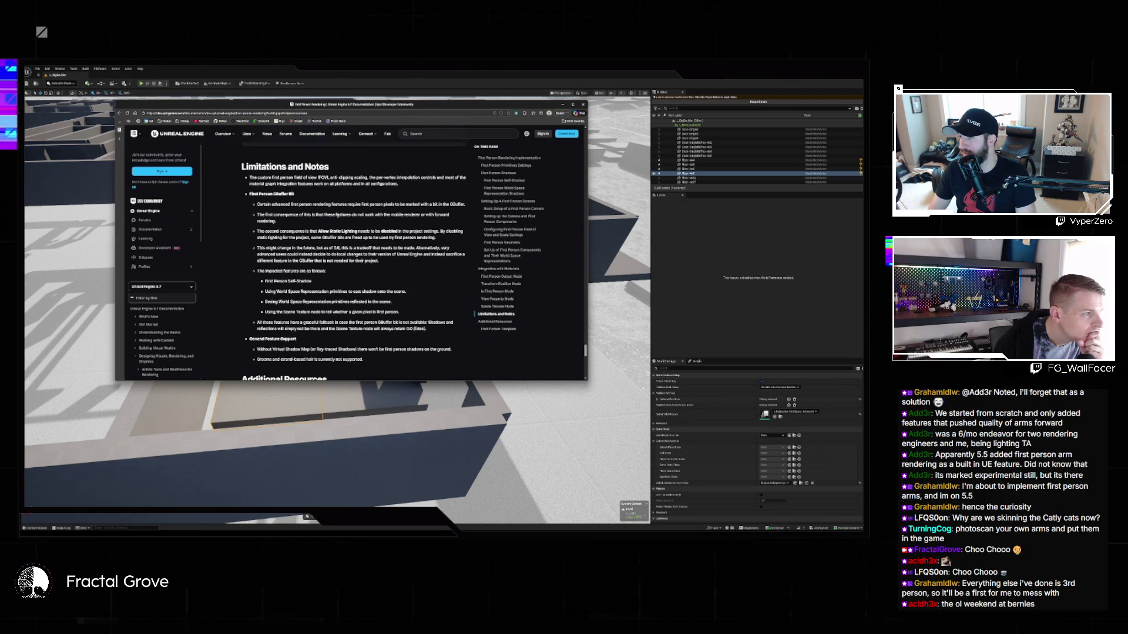
scroll(337, 216, "down", 5)
scroll(337, 215, "down", 5)
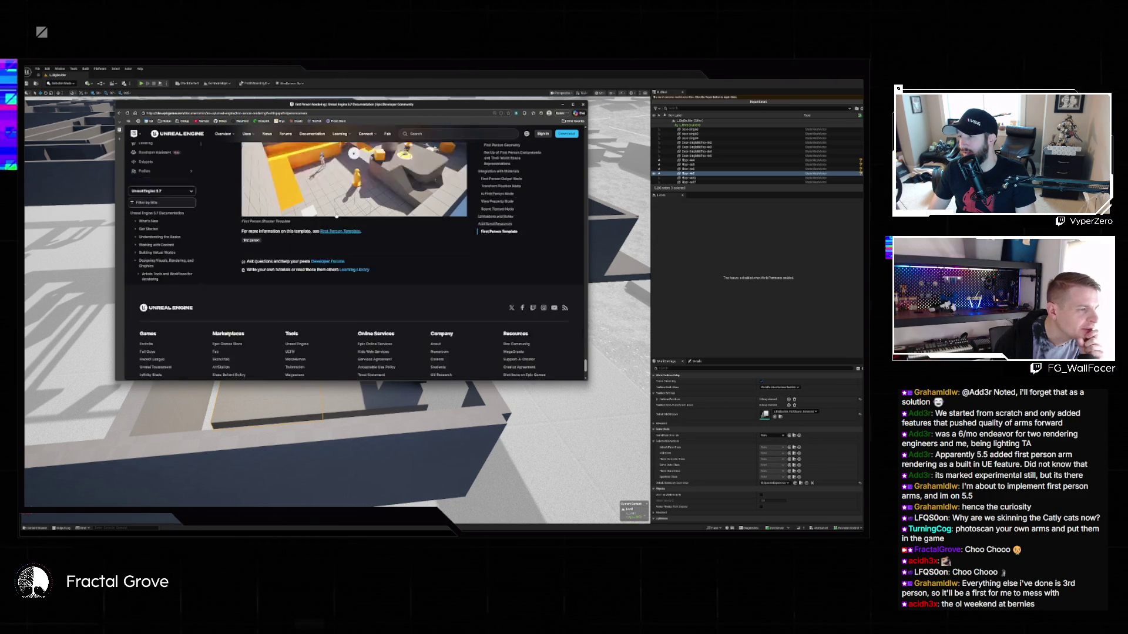
scroll(337, 216, "up", 6)
scroll(524, 292, "up", 6)
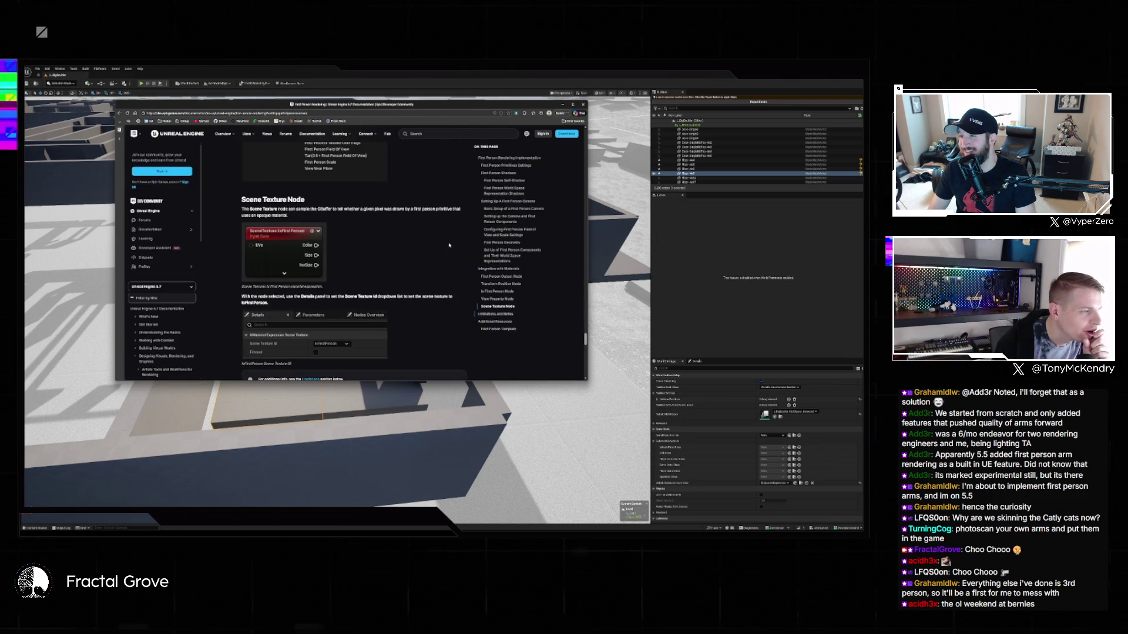
scroll(525, 291, "up", 3)
scroll(524, 291, "up", 10)
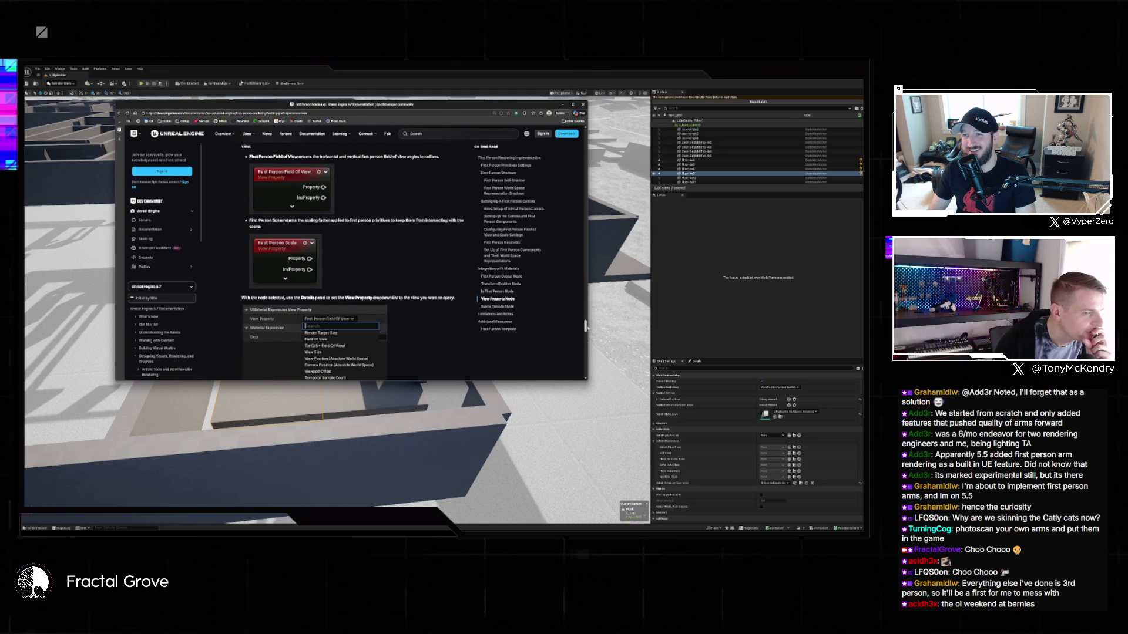
scroll(585, 281, "up", 5)
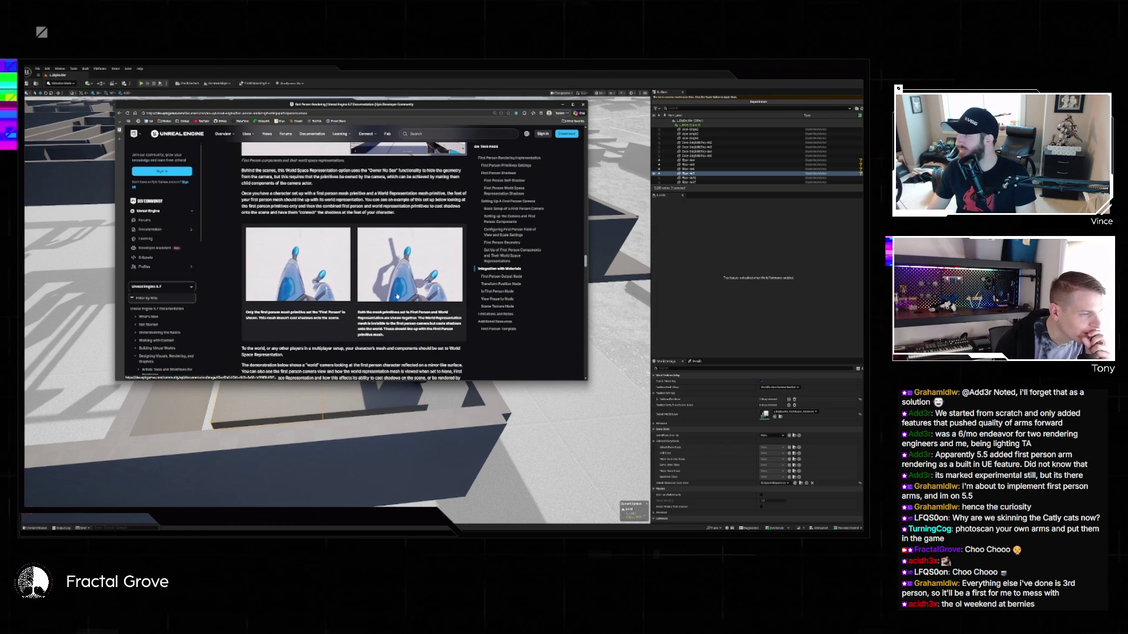
scroll(321, 245, "up", 3)
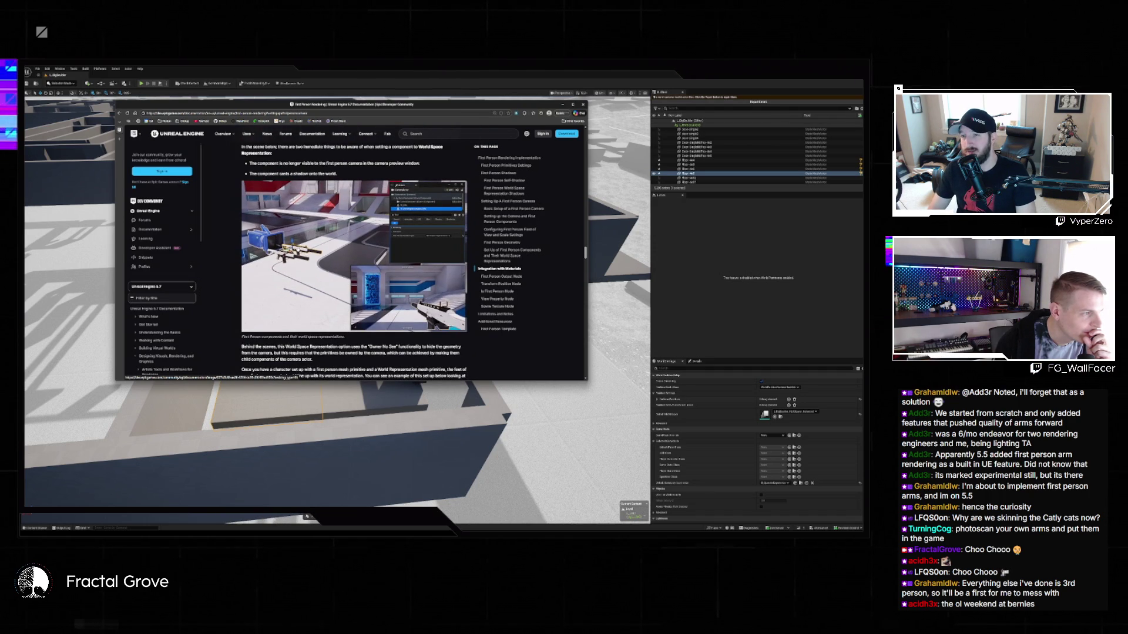
scroll(338, 274, "down", 10)
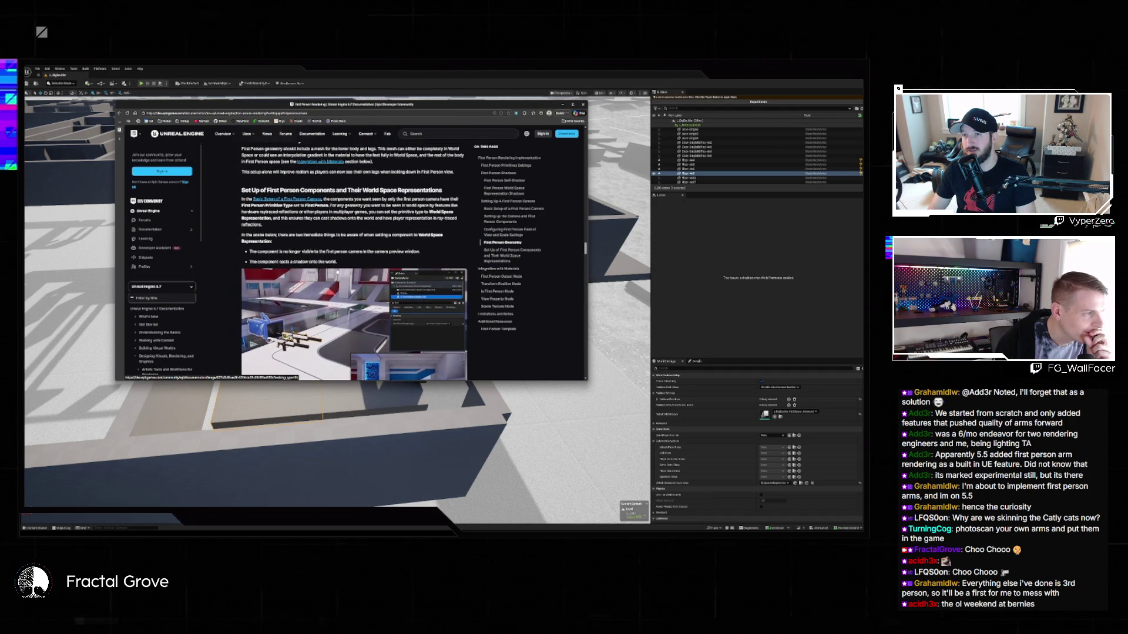
scroll(339, 275, "up", 5)
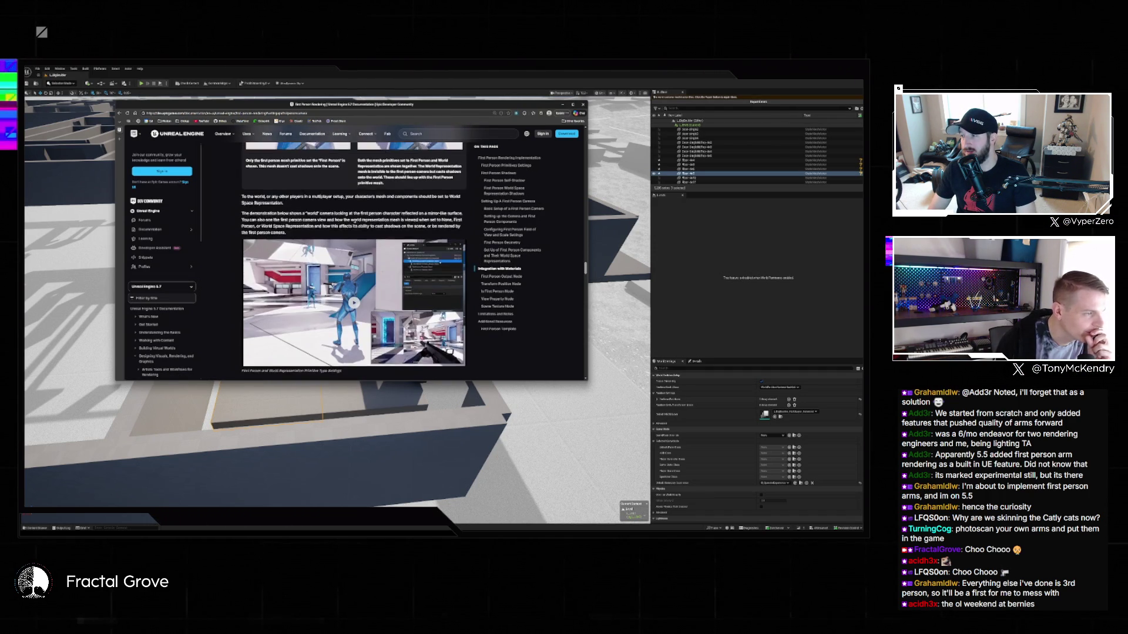
scroll(334, 217, "down", 5)
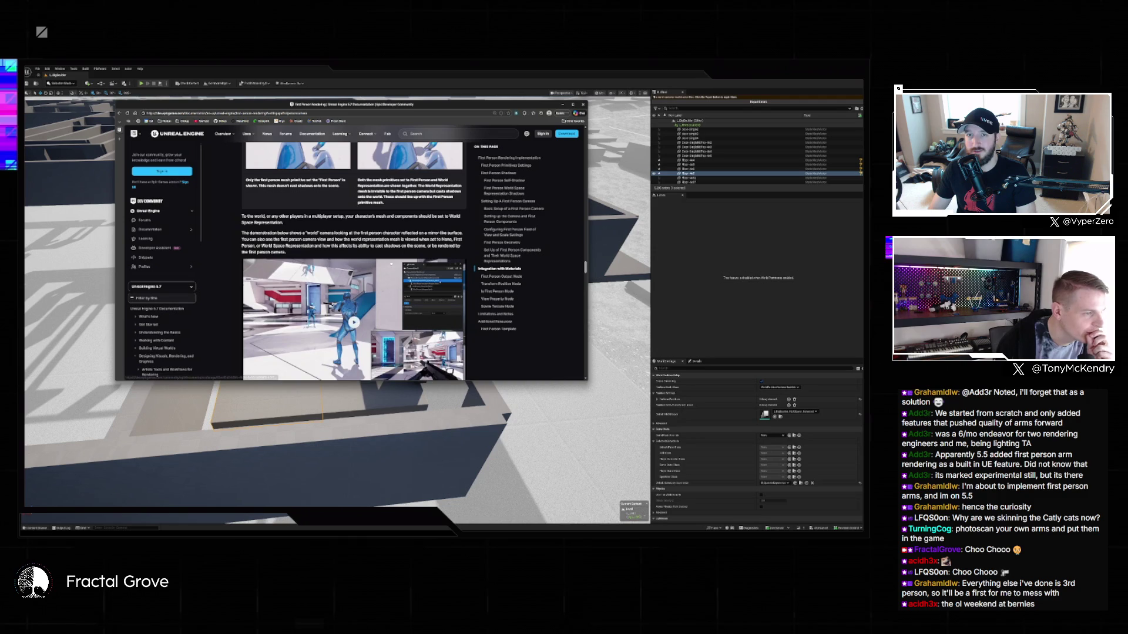
scroll(353, 262, "up", 5)
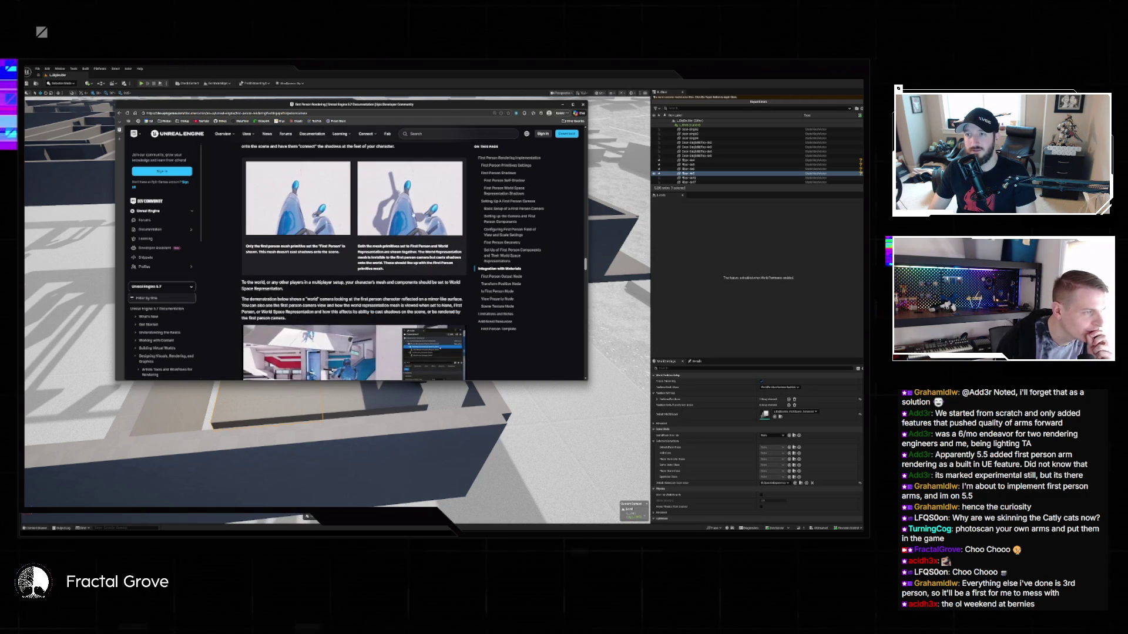
scroll(332, 206, "down", 10)
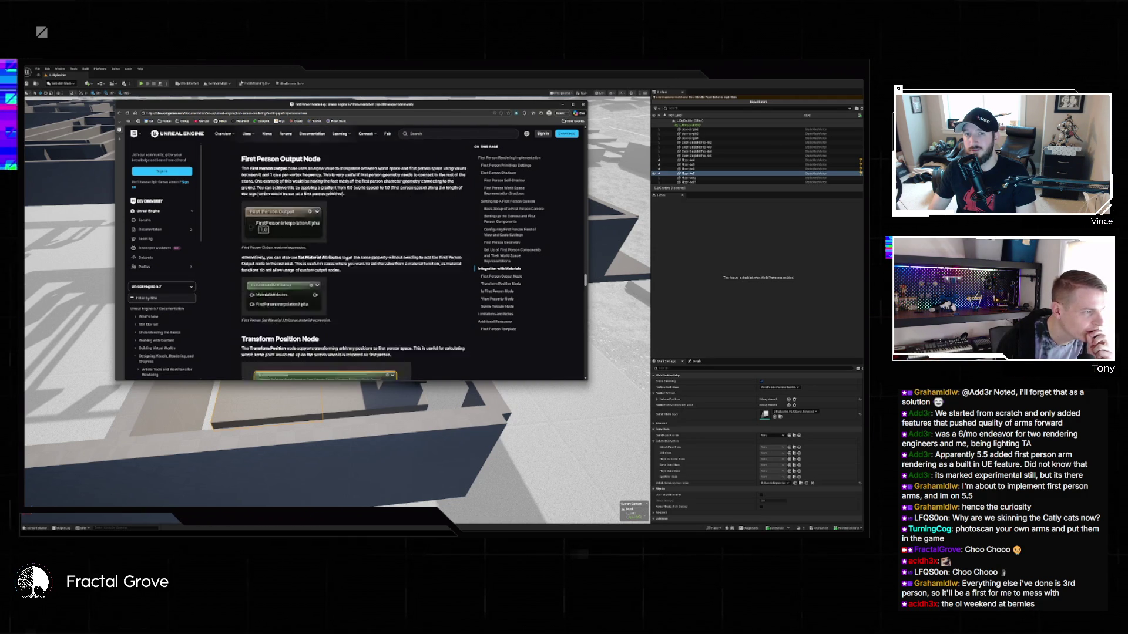
scroll(346, 258, "down", 10)
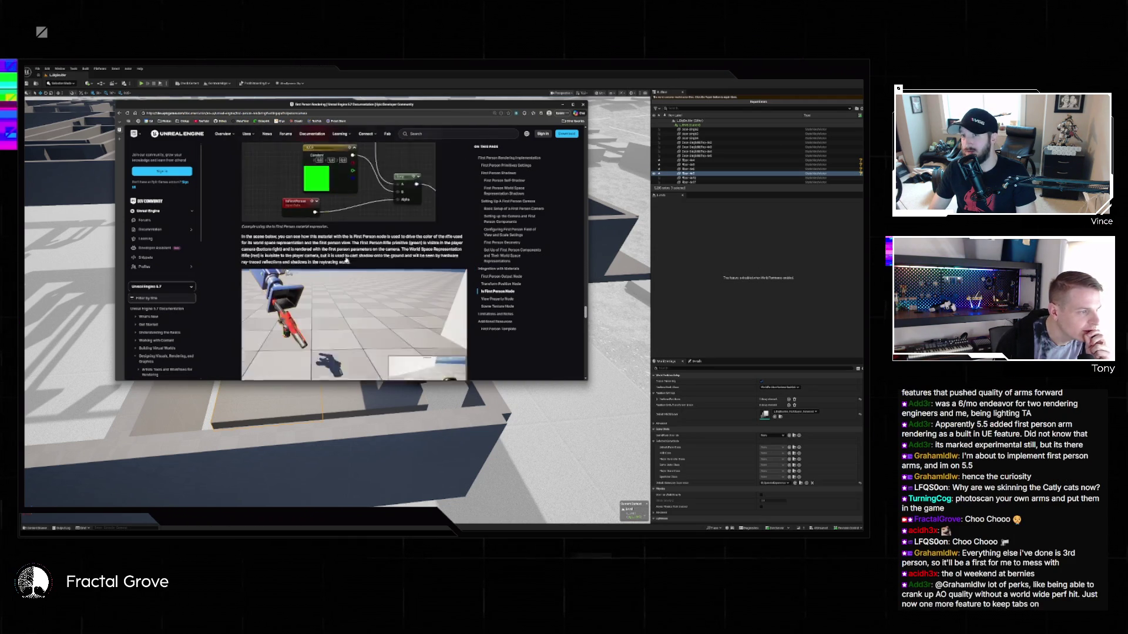
scroll(346, 260, "down", 2)
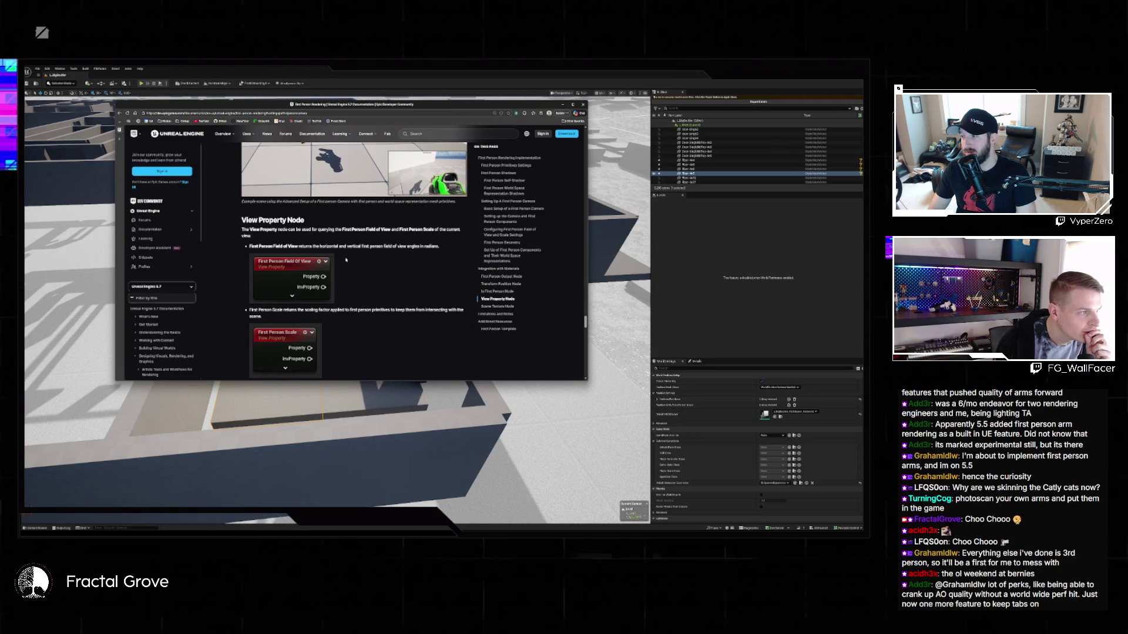
scroll(345, 260, "down", 6)
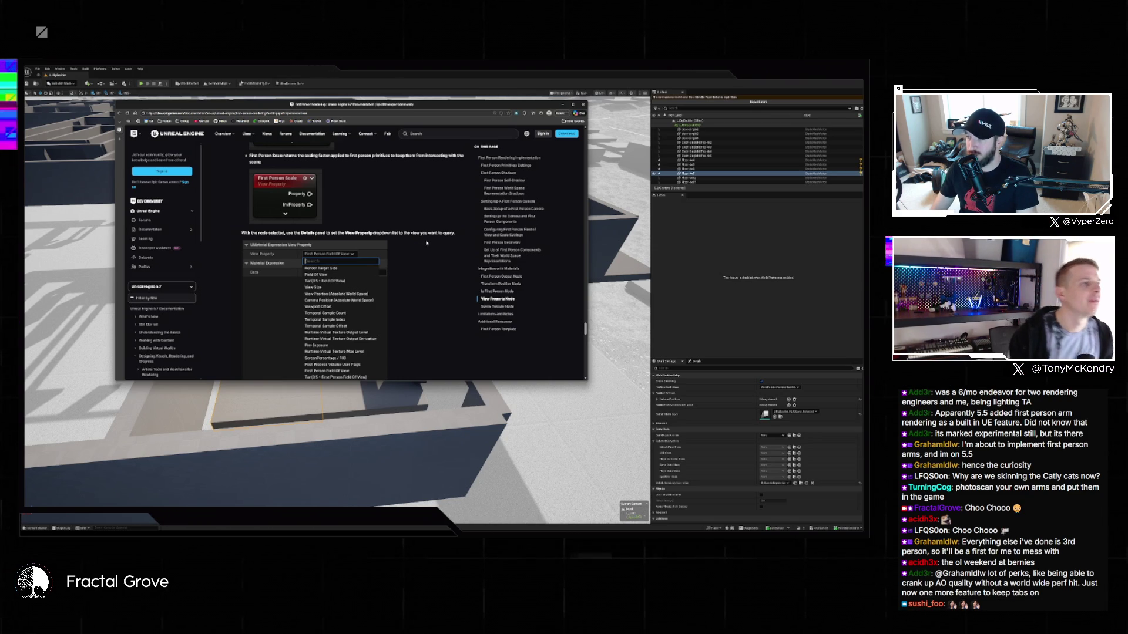
Read through the First Person Field of View and Scale sections, then close the browser window.
scroll(438, 229, "up", 10)
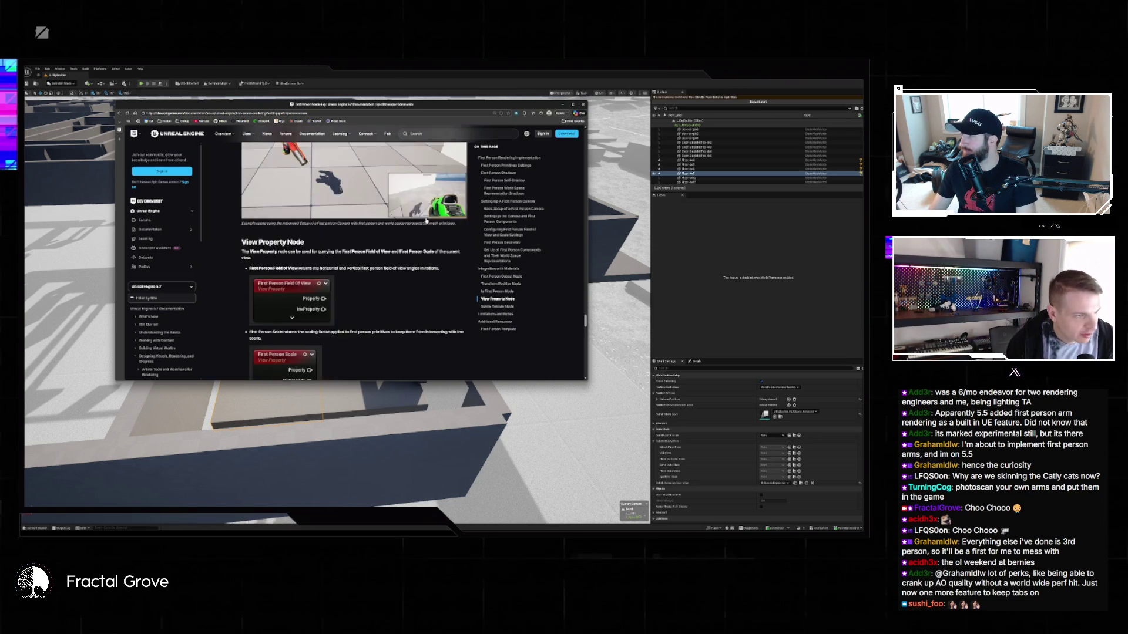
scroll(417, 227, "up", 15)
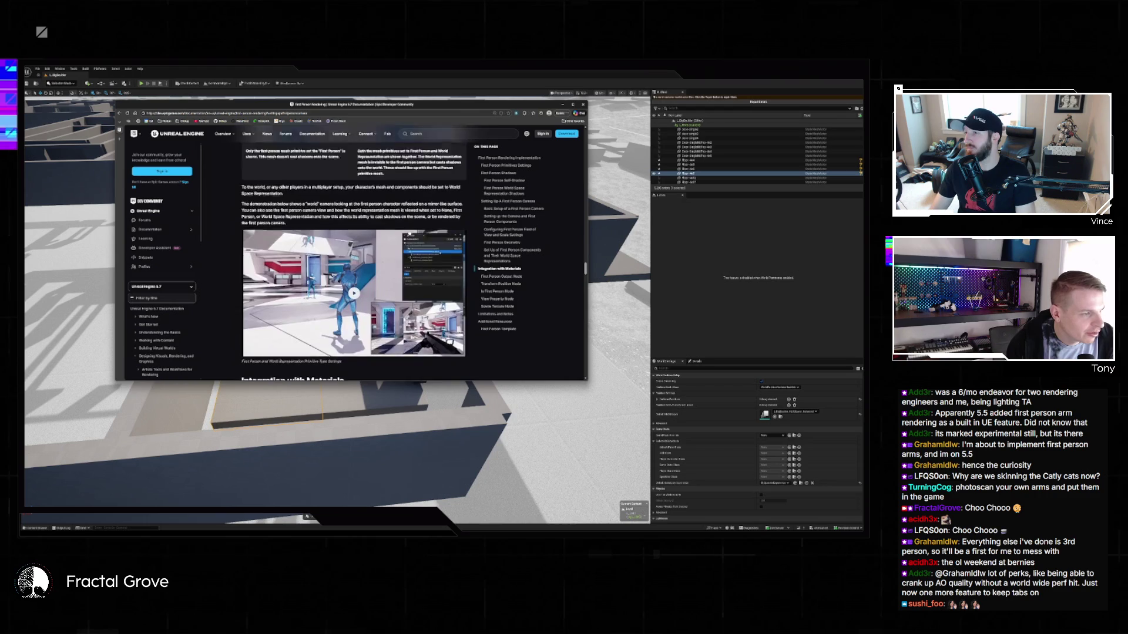
scroll(410, 235, "up", 10)
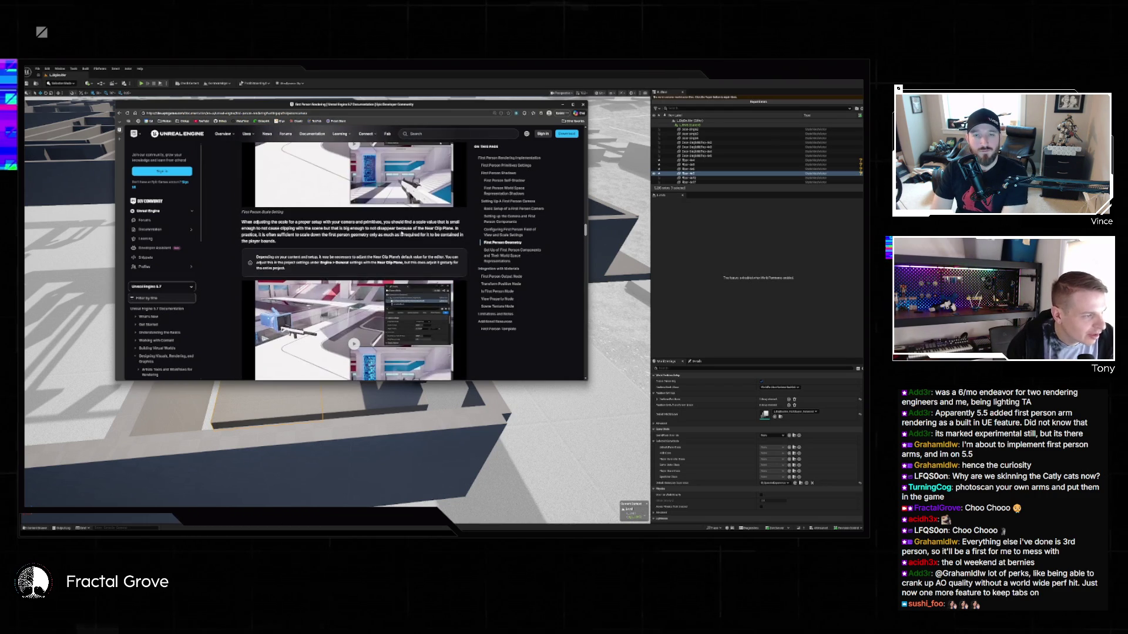
scroll(399, 232, "up", 10)
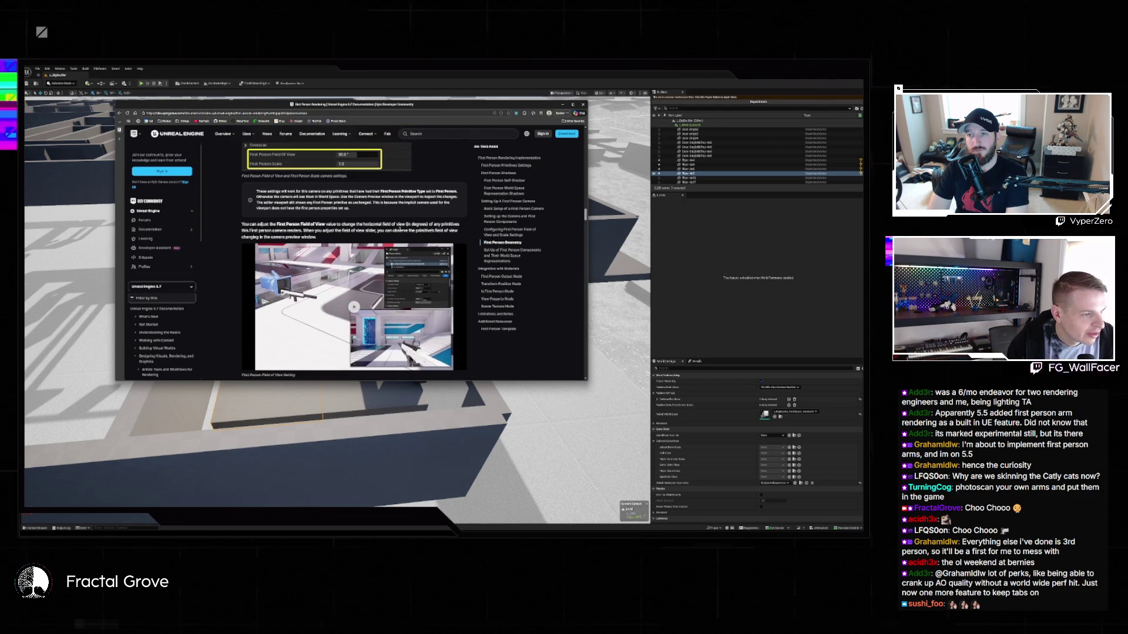
scroll(399, 232, "up", 10)
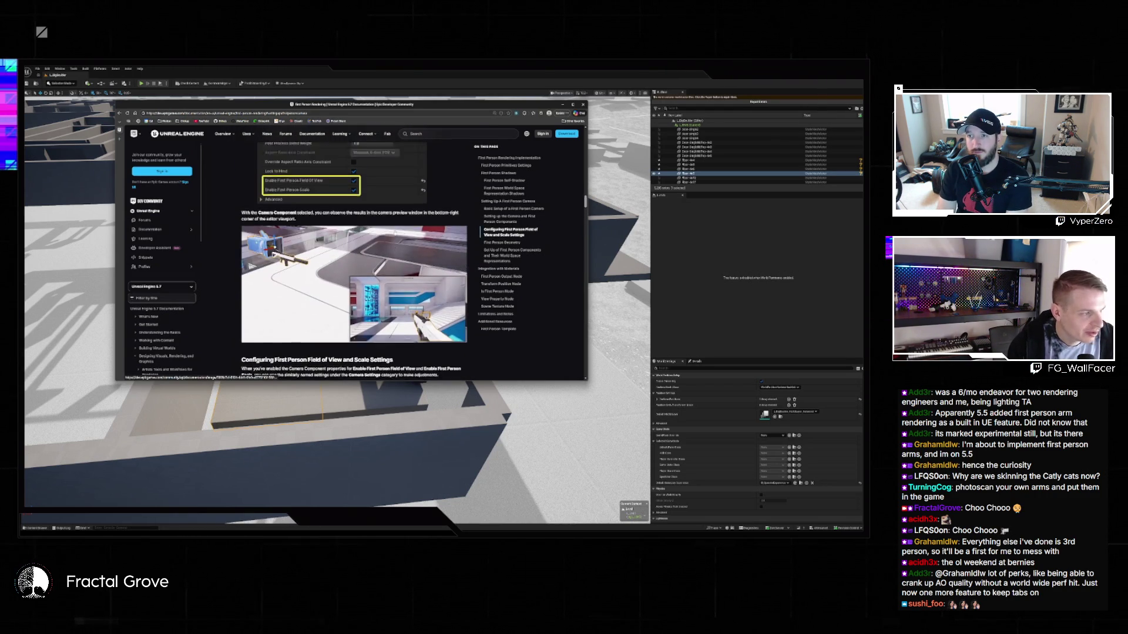
scroll(397, 236, "down", 5)
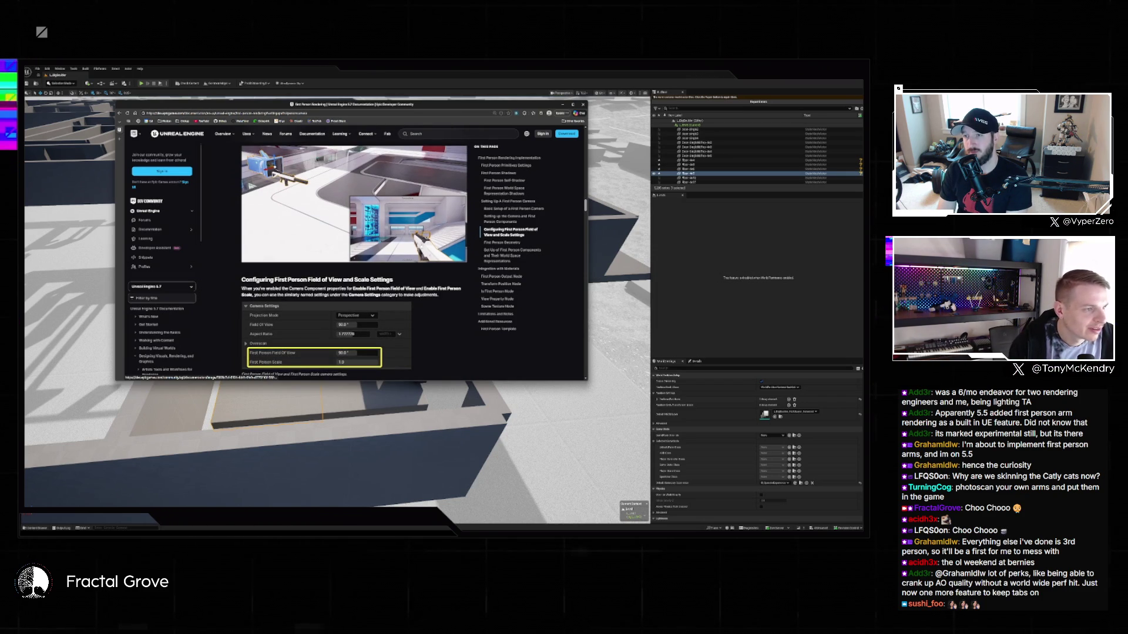
scroll(415, 256, "down", 3)
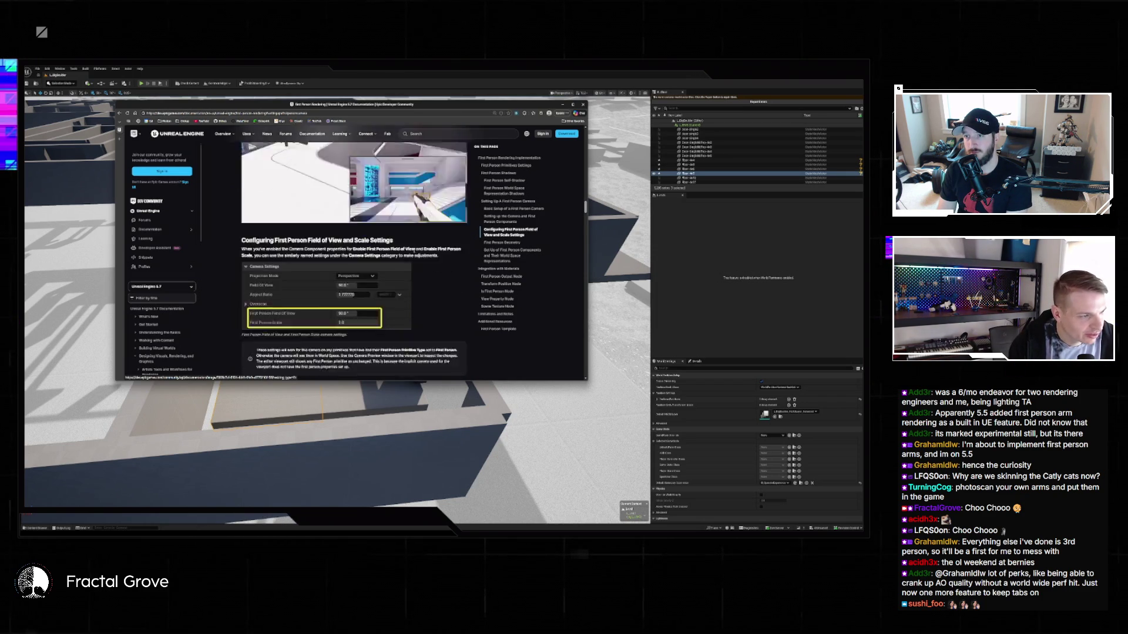
scroll(319, 305, "down", 6)
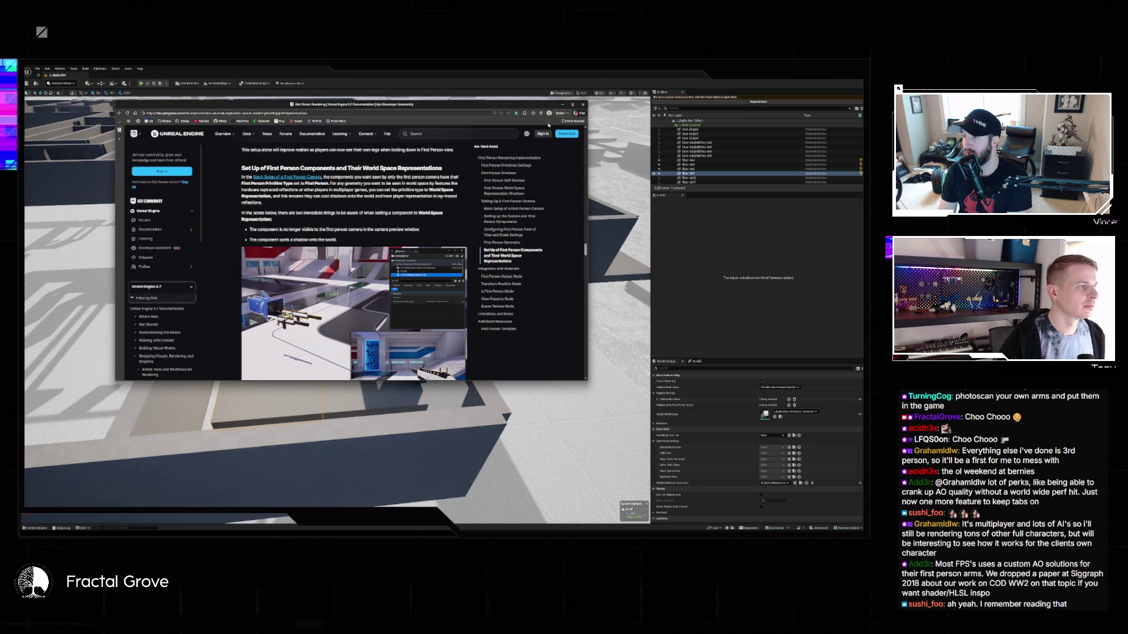
left_click(584, 104)
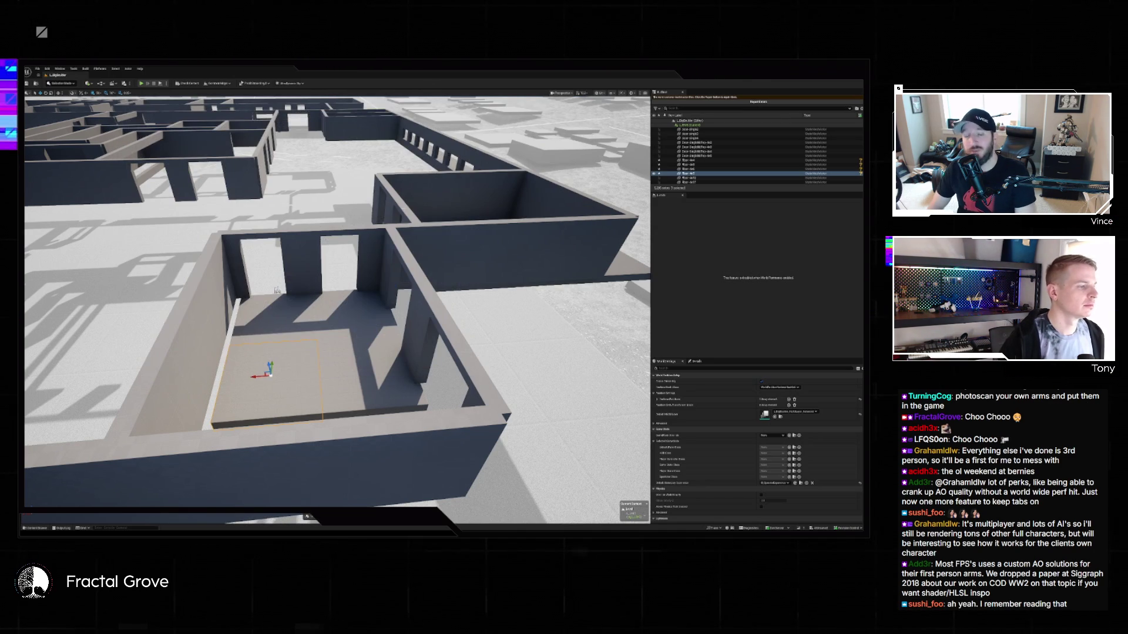
Place a Floor 2x2 tile in the room's corner, drop it down with End, and nudge it into position.
mouse_move(332, 235)
left_mouse_down()
mouse_move(141, 408)
mouse_move(235, 399)
mouse_move(191, 301)
left_mouse_up()
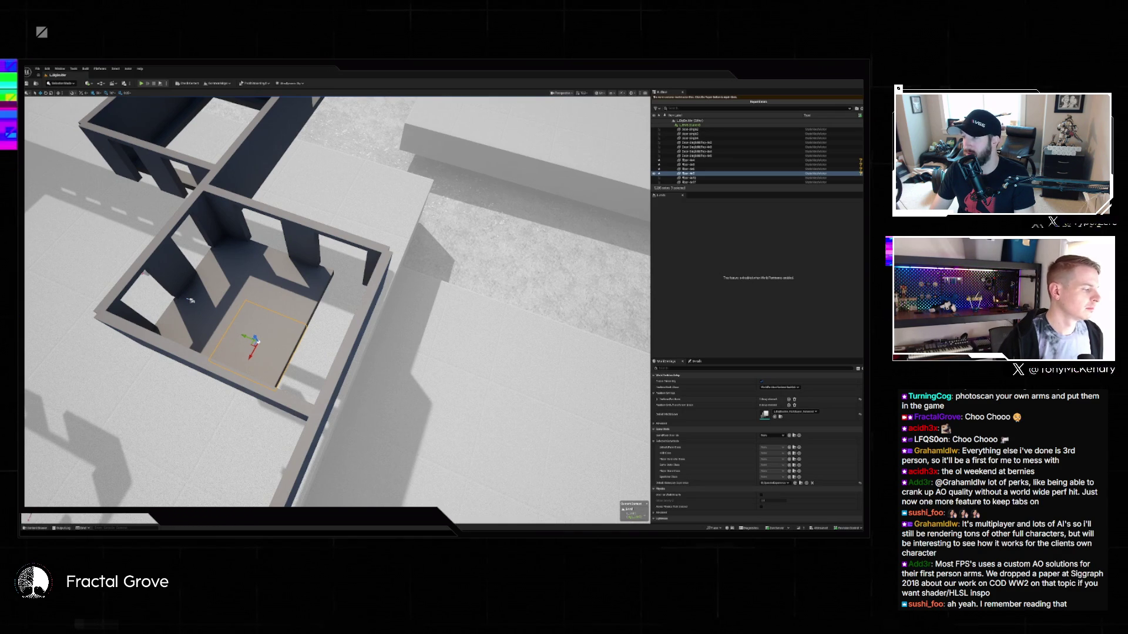
key("ctrl+b")
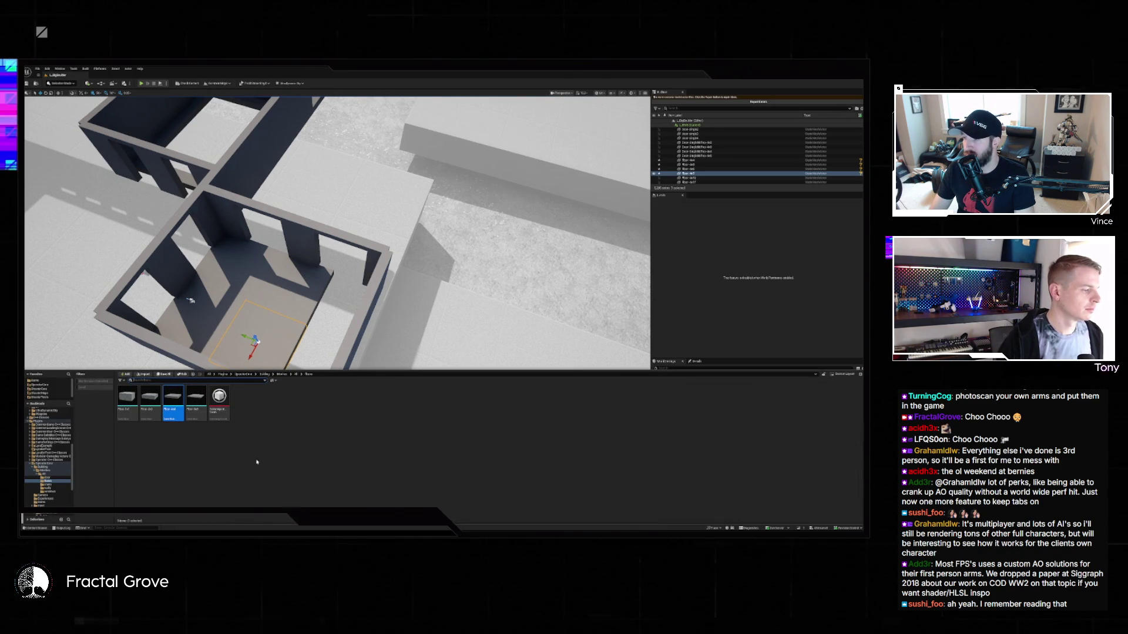
mouse_move(150, 455)
left_mouse_down()
mouse_move(270, 276)
mouse_move(369, 257)
left_mouse_up()
key("End")
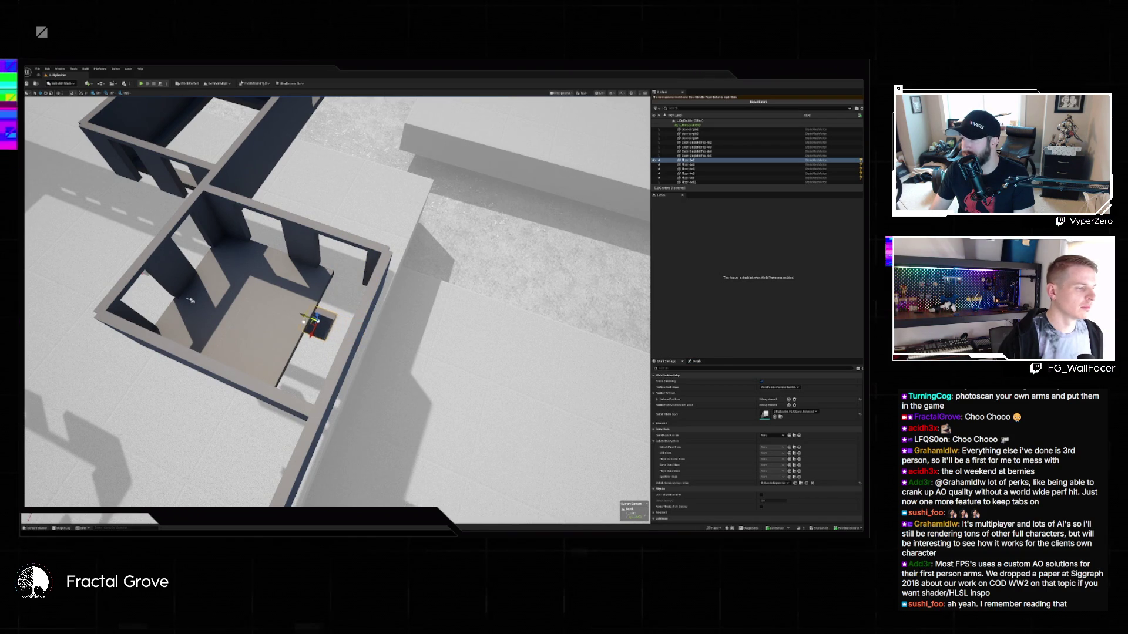
key("f")
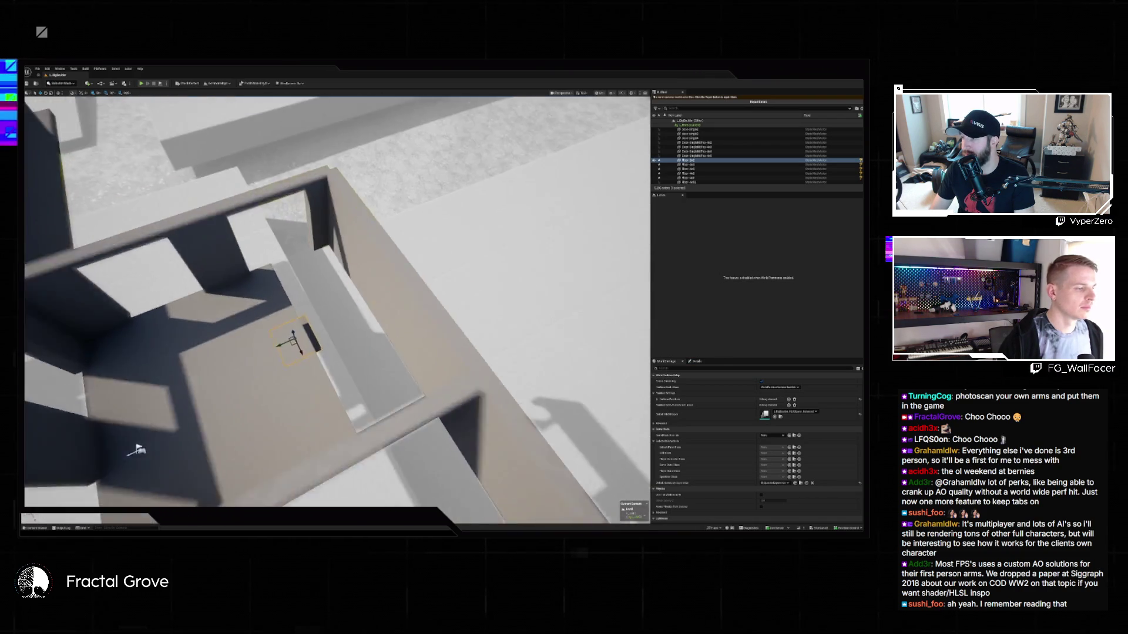
left_click_drag(138, 449, 306, 515)
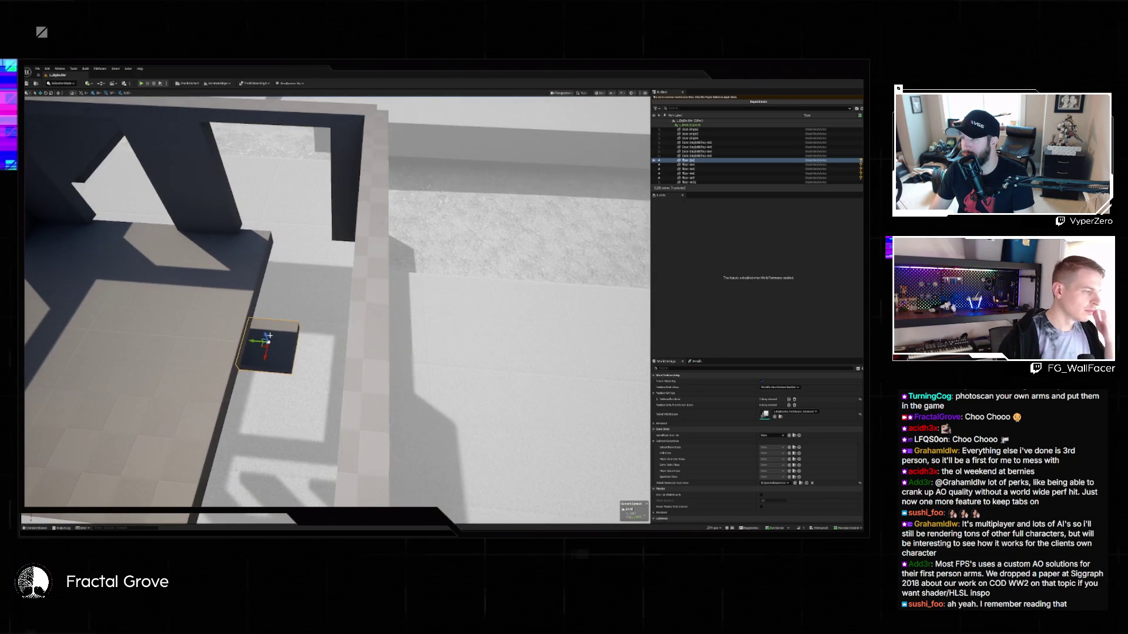
mouse_move(261, 278)
left_mouse_down()
mouse_move(244, 285)
mouse_move(291, 293)
mouse_move(296, 265)
mouse_move(246, 305)
mouse_move(201, 403)
mouse_move(138, 352)
left_mouse_up()
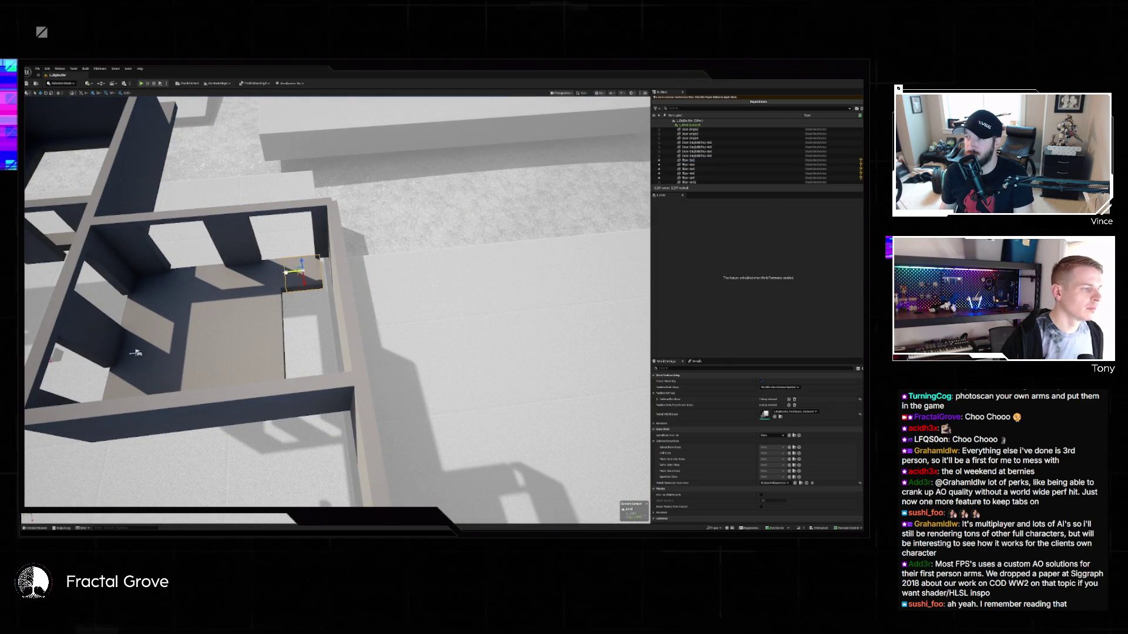
mouse_move(299, 272)
left_mouse_down()
mouse_move(339, 269)
mouse_move(321, 272)
mouse_move(327, 302)
mouse_move(285, 302)
left_mouse_up()
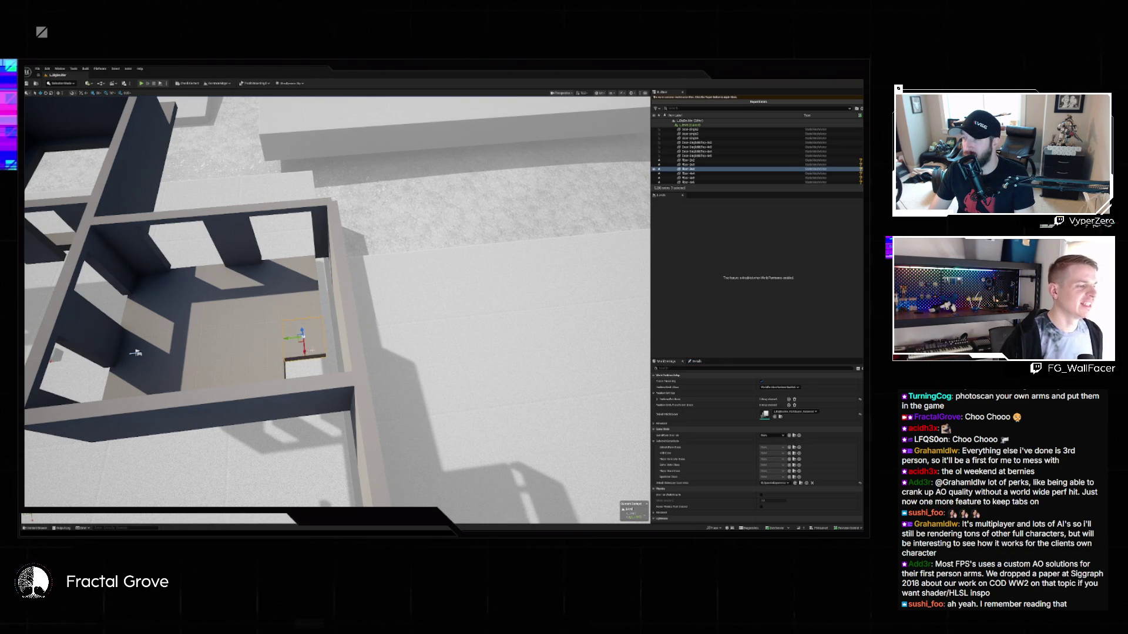
mouse_move(136, 354)
left_mouse_down()
mouse_move(183, 331)
mouse_move(263, 183)
mouse_move(184, 460)
left_mouse_up()
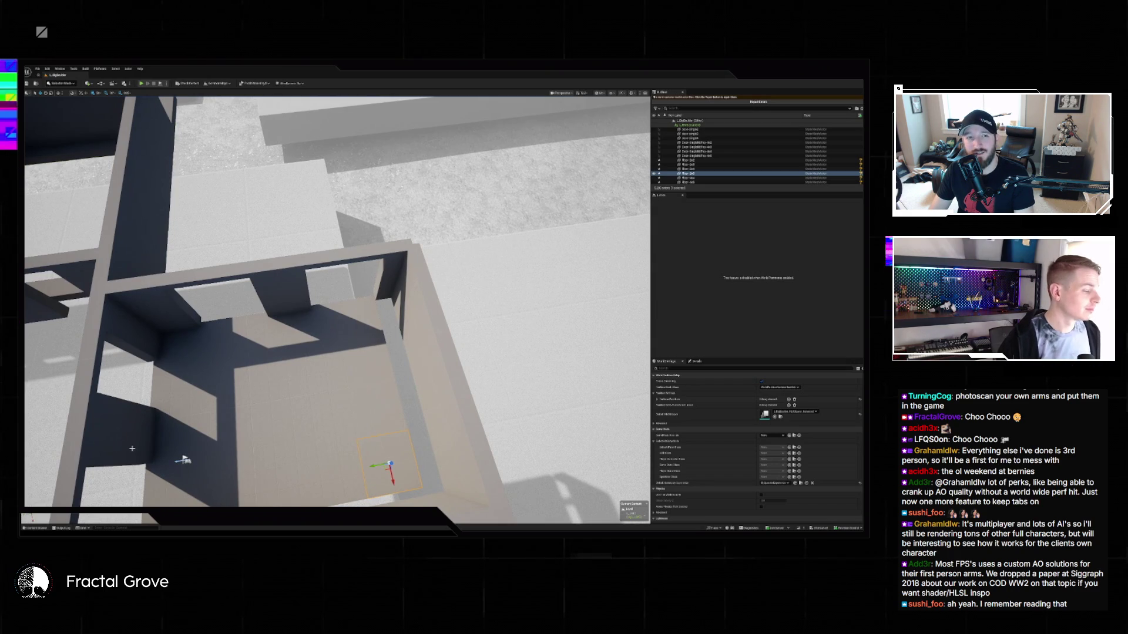
Place a new floor piece from the Content Drawer, then undo it.
key("ctrl+space")
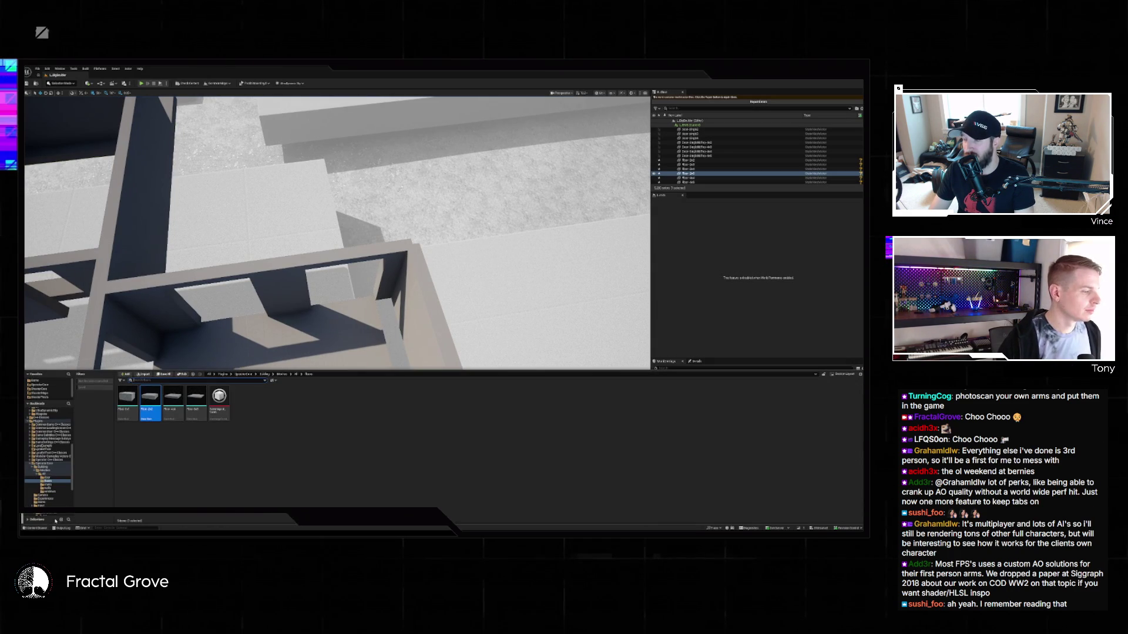
mouse_move(132, 406)
left_mouse_down()
mouse_move(294, 458)
mouse_move(387, 464)
left_mouse_up()
key("ctrl+z")
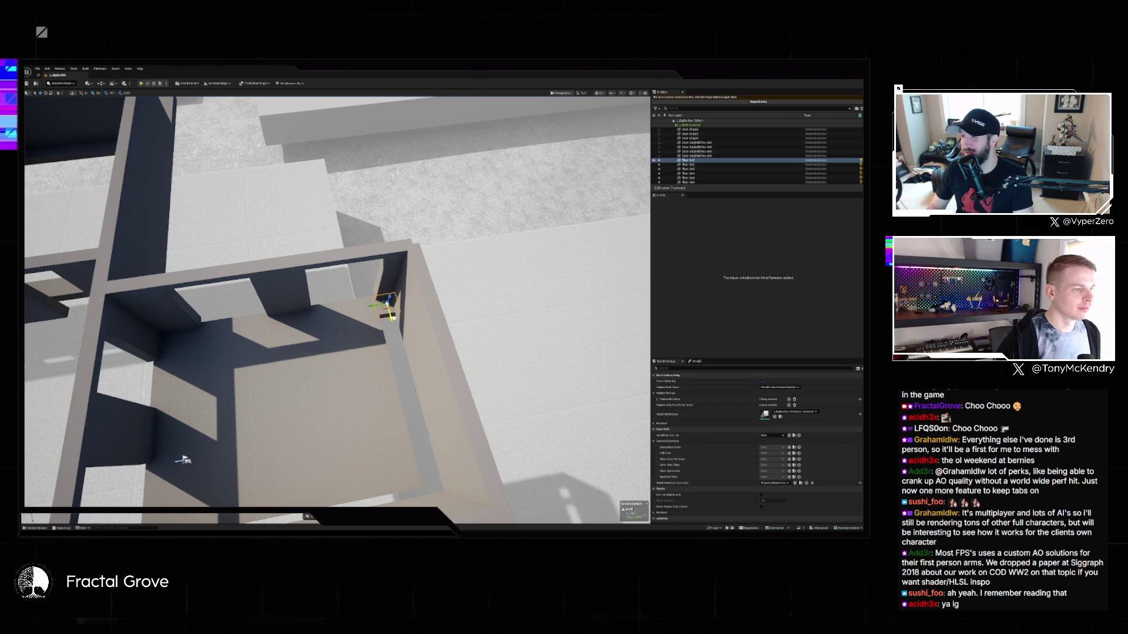
Step through the floor pieces in the Outliner one by one, framing the selected piece.
left_click(687, 165)
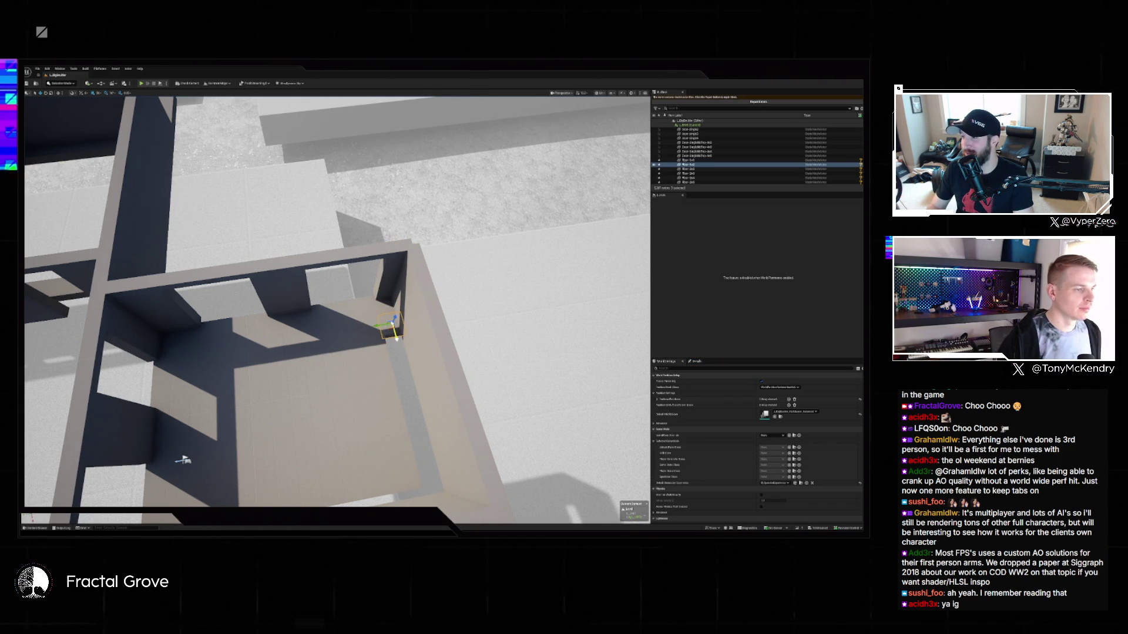
left_click(687, 169)
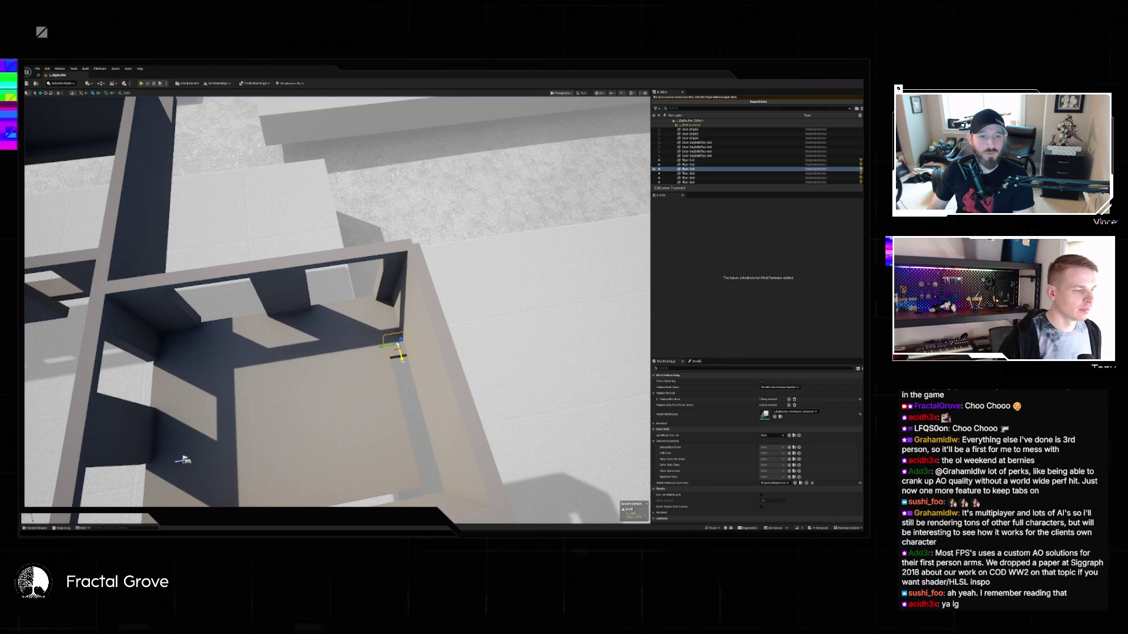
left_click(687, 173)
key("f")
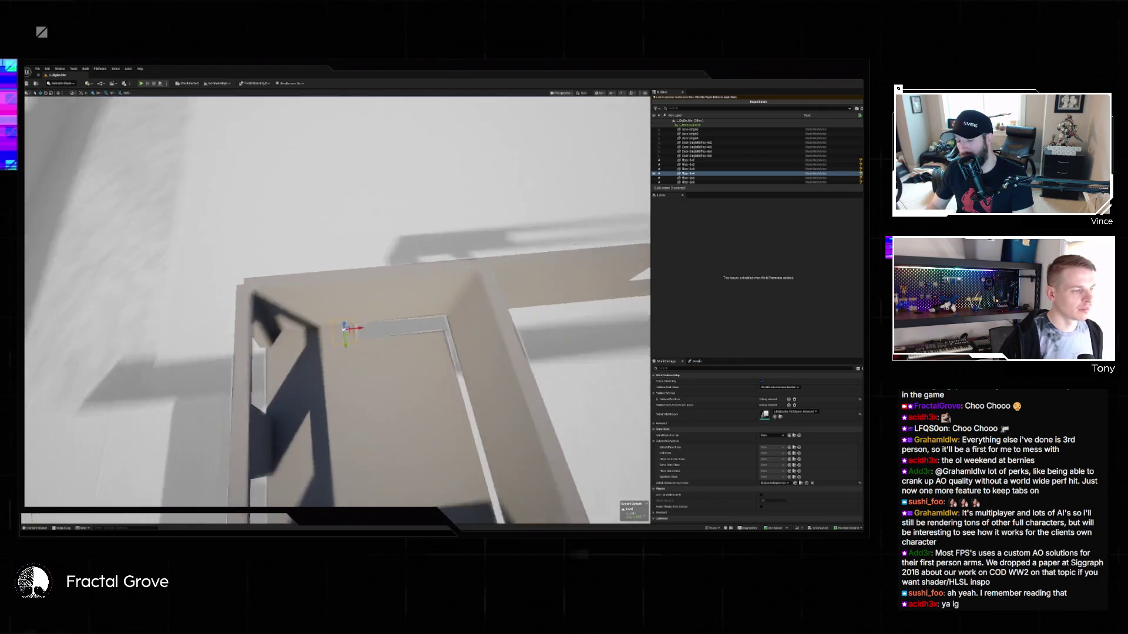
left_click(688, 177)
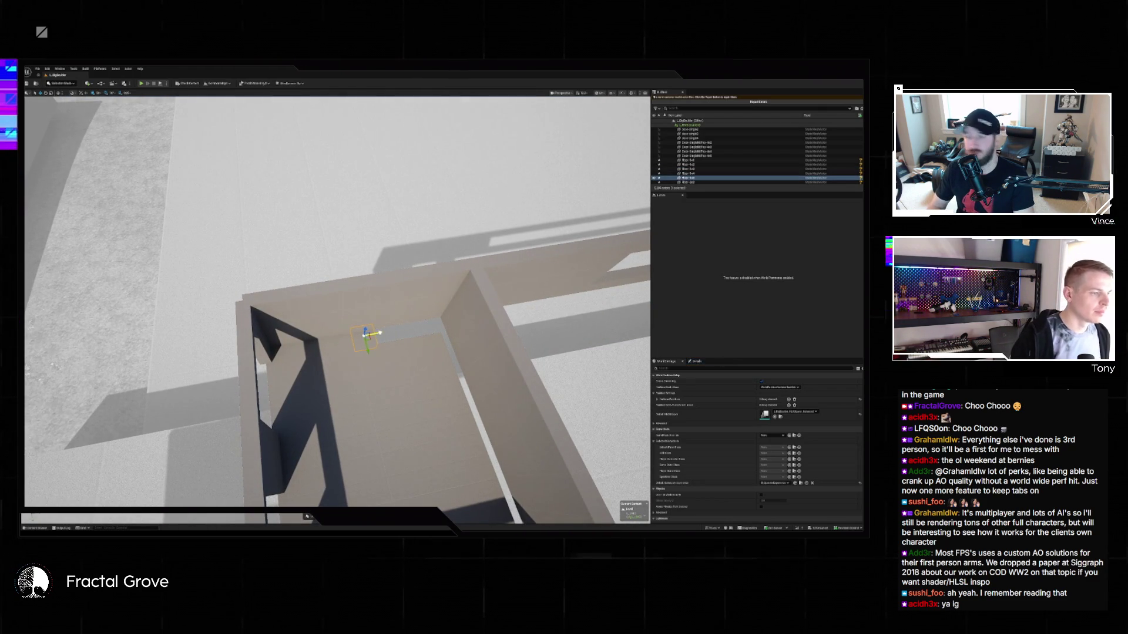
scroll(758, 155, "down", 2)
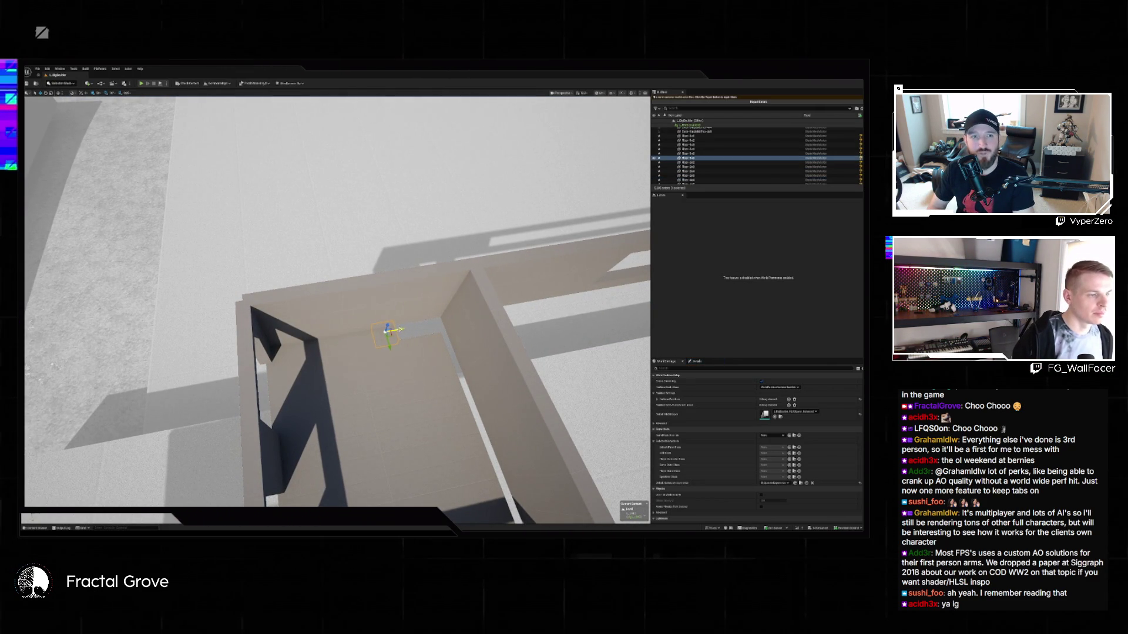
left_click(687, 162)
key("Down")
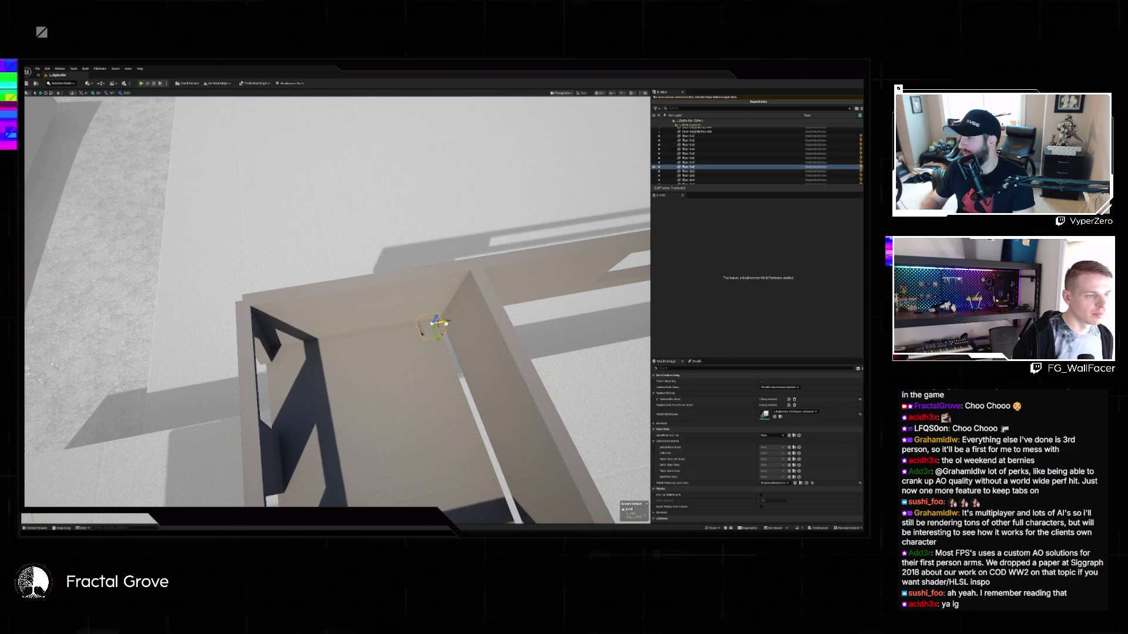
Orbit and dolly the camera until the whole walled room is framed from above.
mouse_move(435, 326)
left_mouse_down()
mouse_move(467, 442)
mouse_move(384, 274)
mouse_move(276, 281)
left_mouse_up()
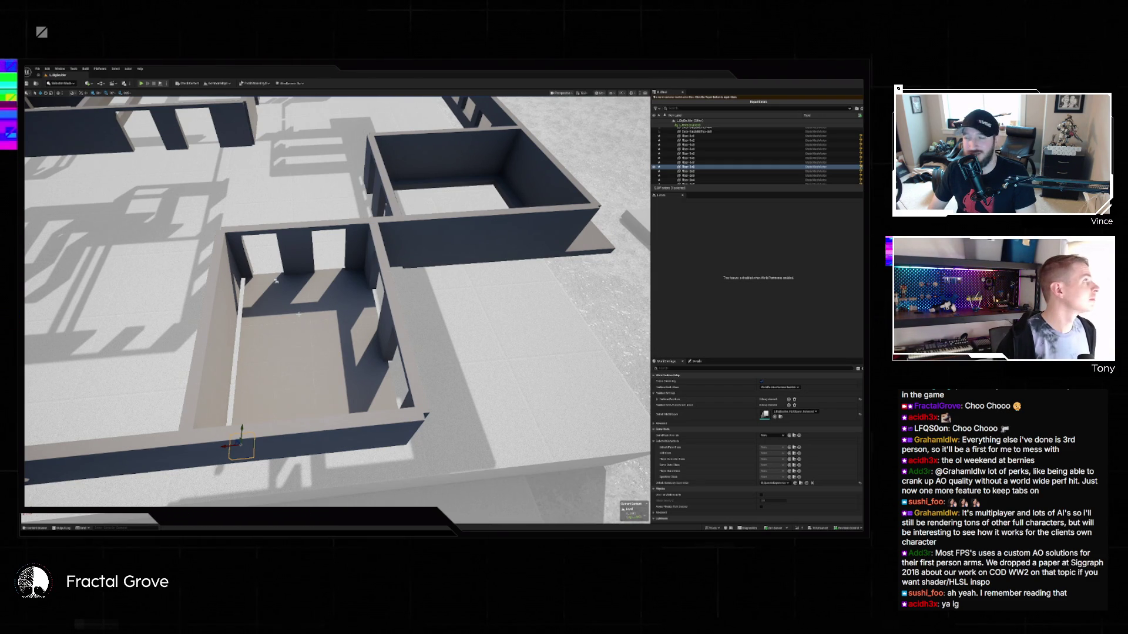
scroll(275, 282, "up", 10)
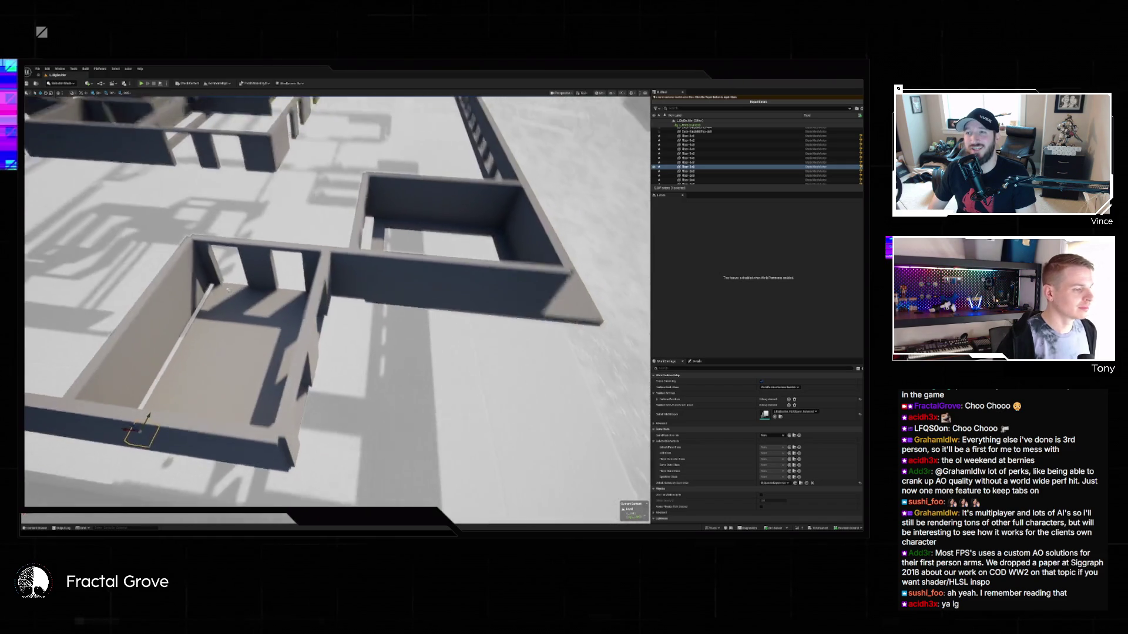
scroll(180, 253, "down", 6)
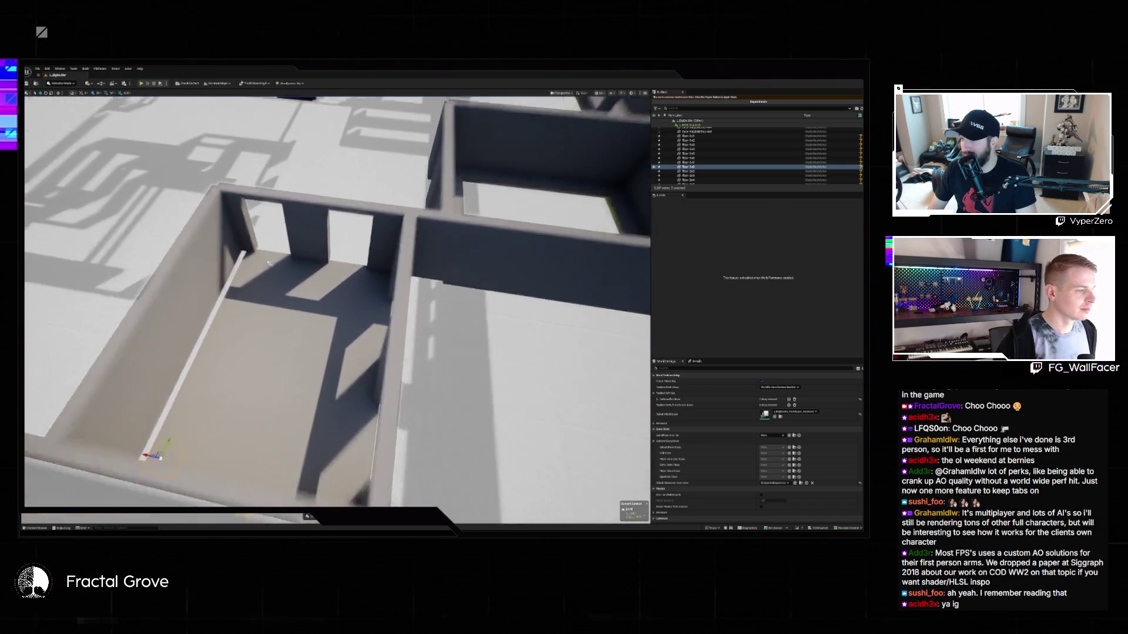
scroll(249, 253, "up", 3)
scroll(249, 253, "down", 5)
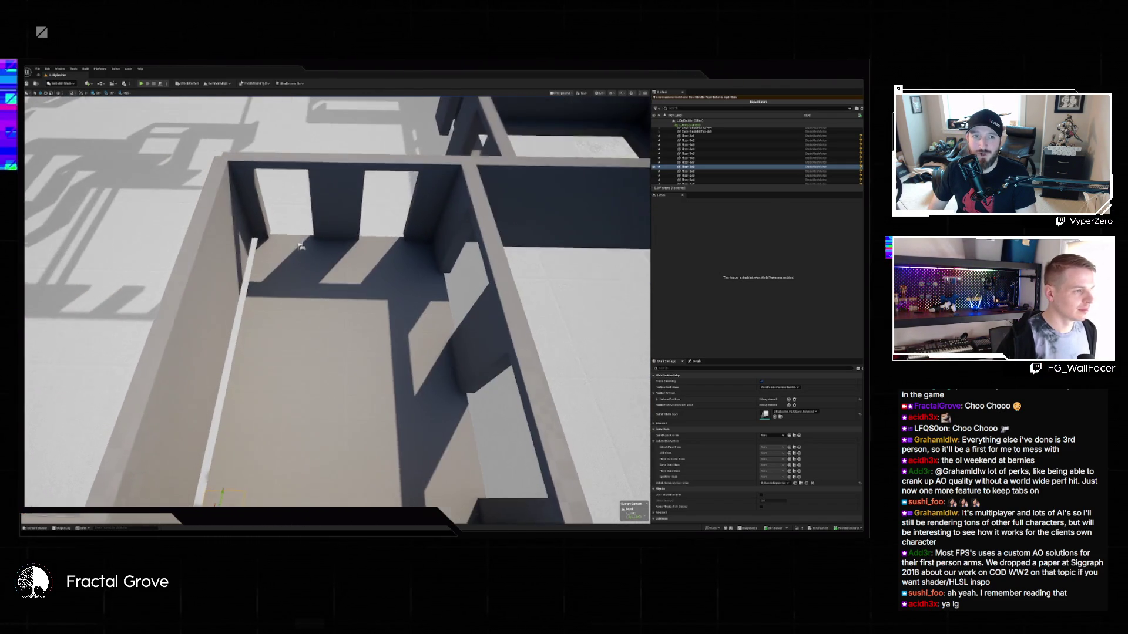
Swap two selected floor tiles to a cube mesh via the Details panel's Static Mesh dropdown.
left_click(311, 262)
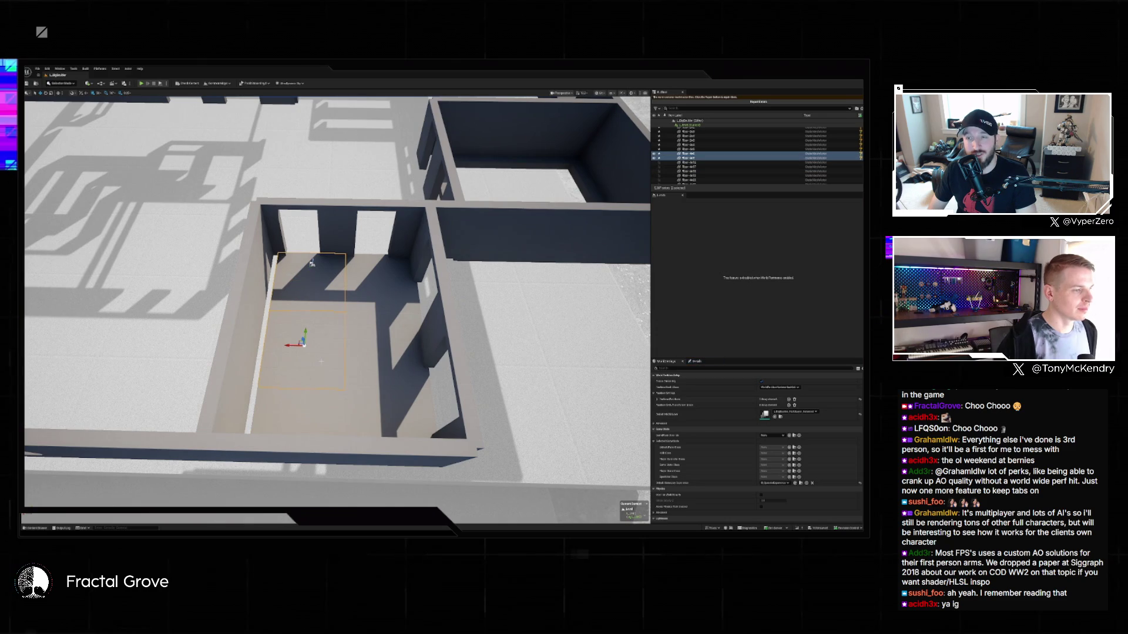
left_click(320, 408, "ctrl")
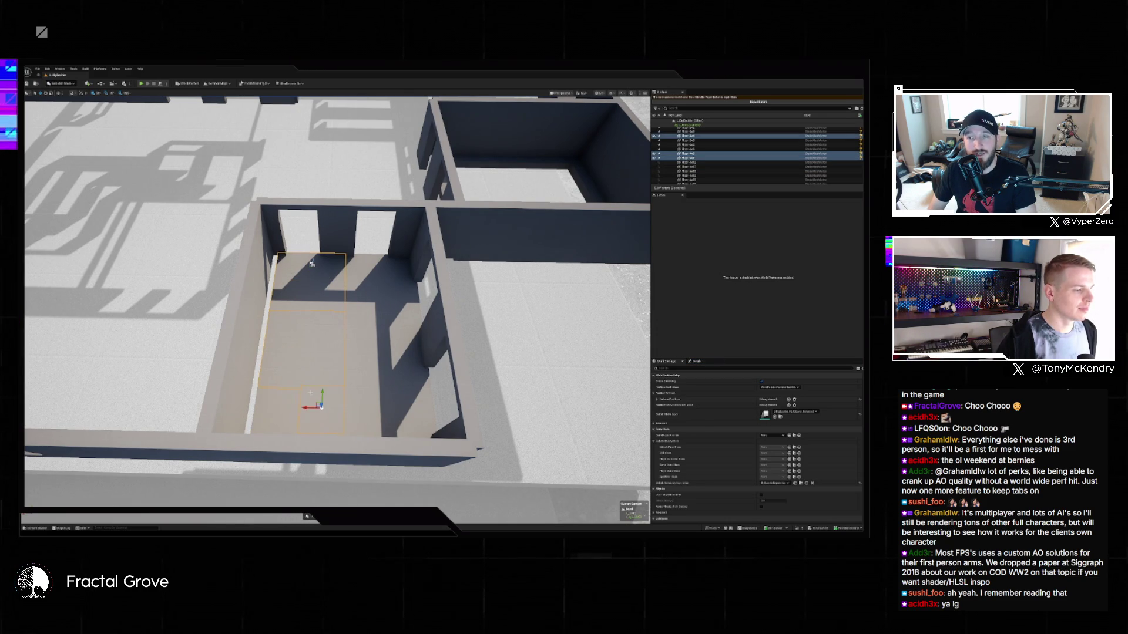
left_click(320, 407, "ctrl")
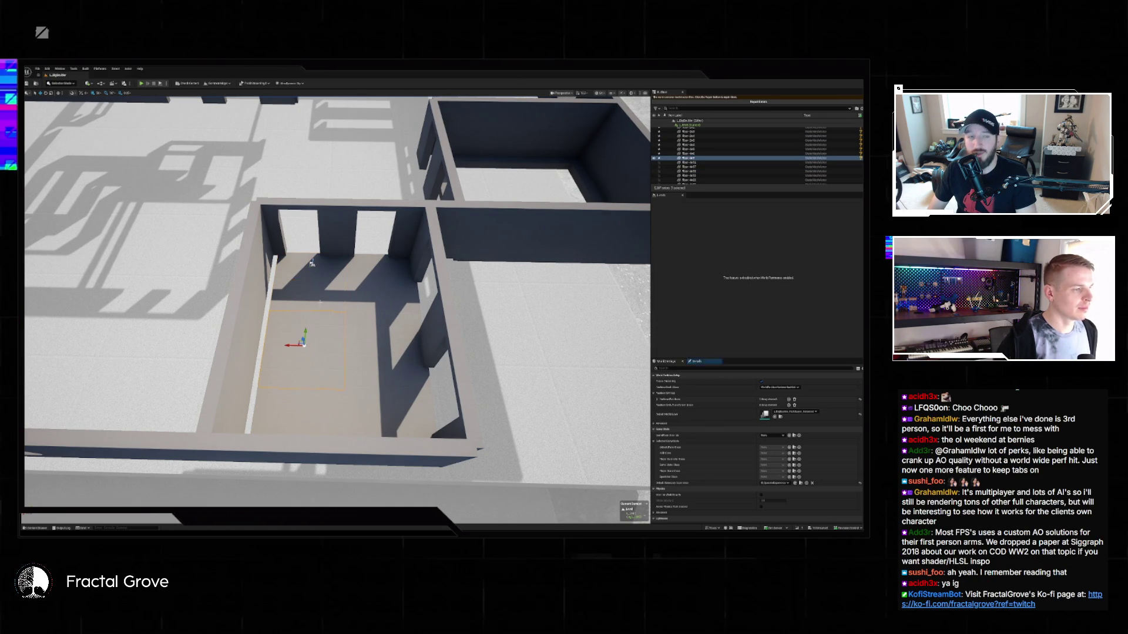
left_click(697, 361)
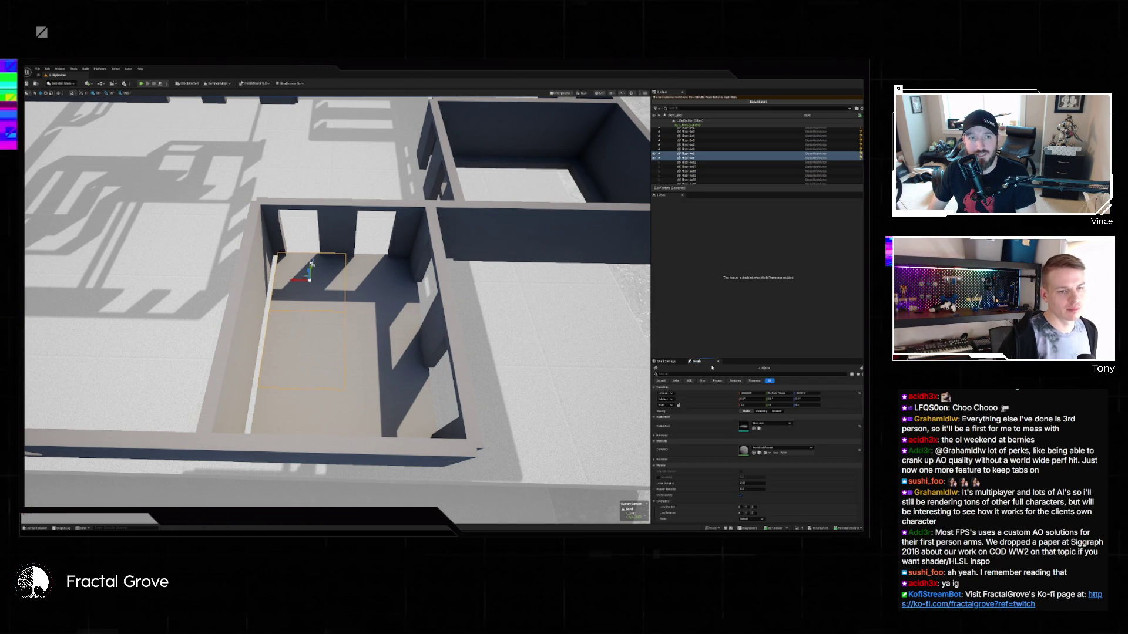
left_click(774, 423)
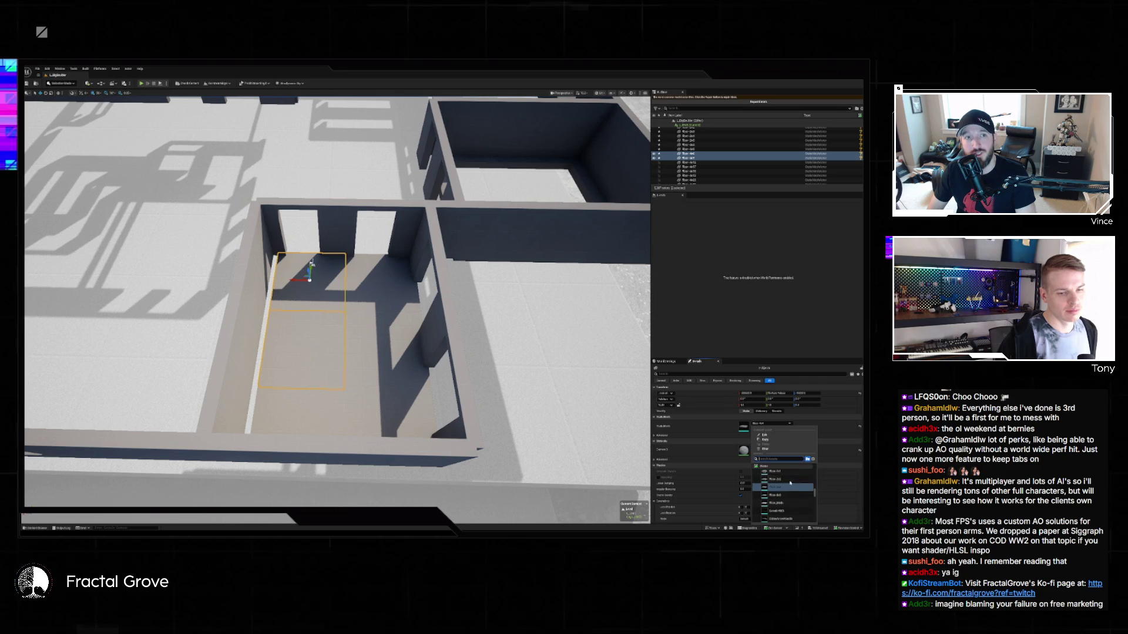
left_click(793, 484)
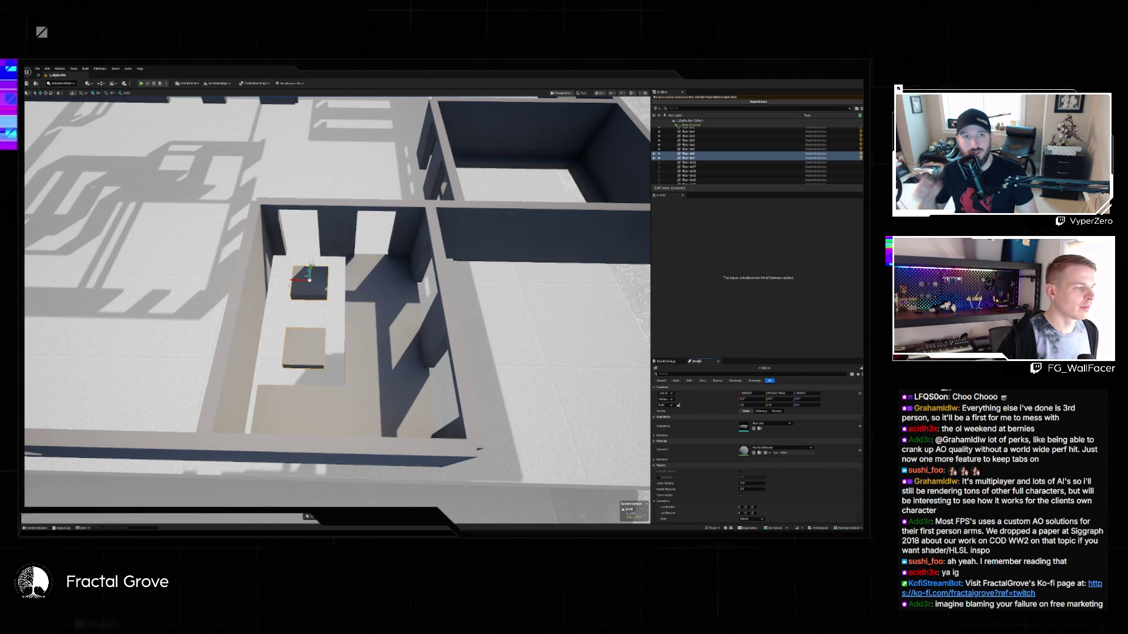
Shift the cubes around the room, moving one further down and the stack left.
left_click_drag(296, 280, 328, 266)
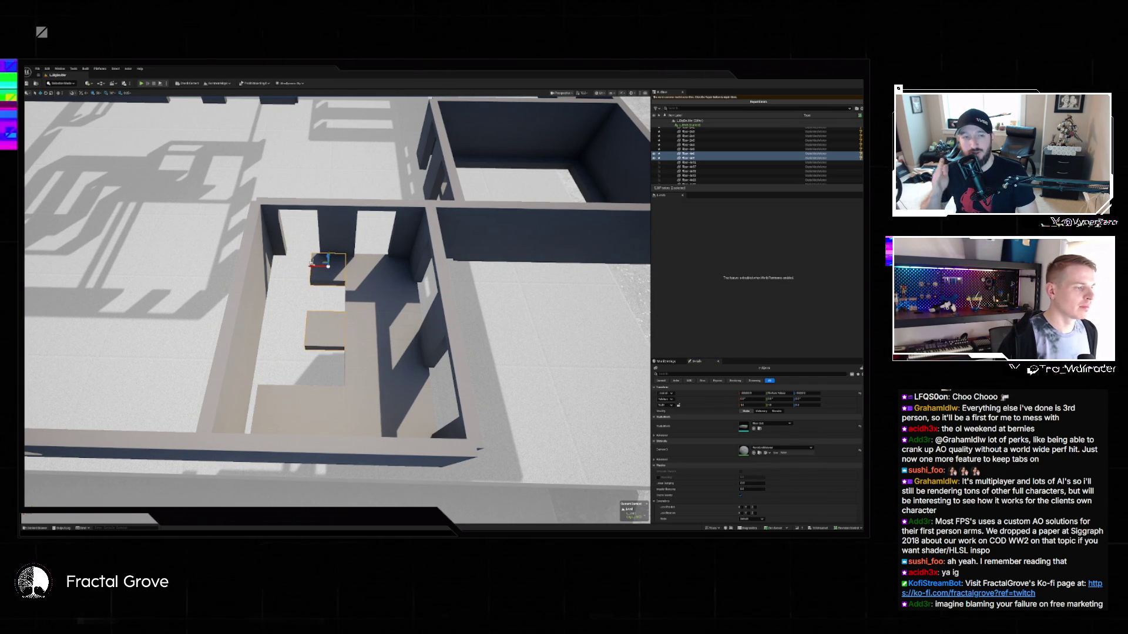
left_click(311, 263)
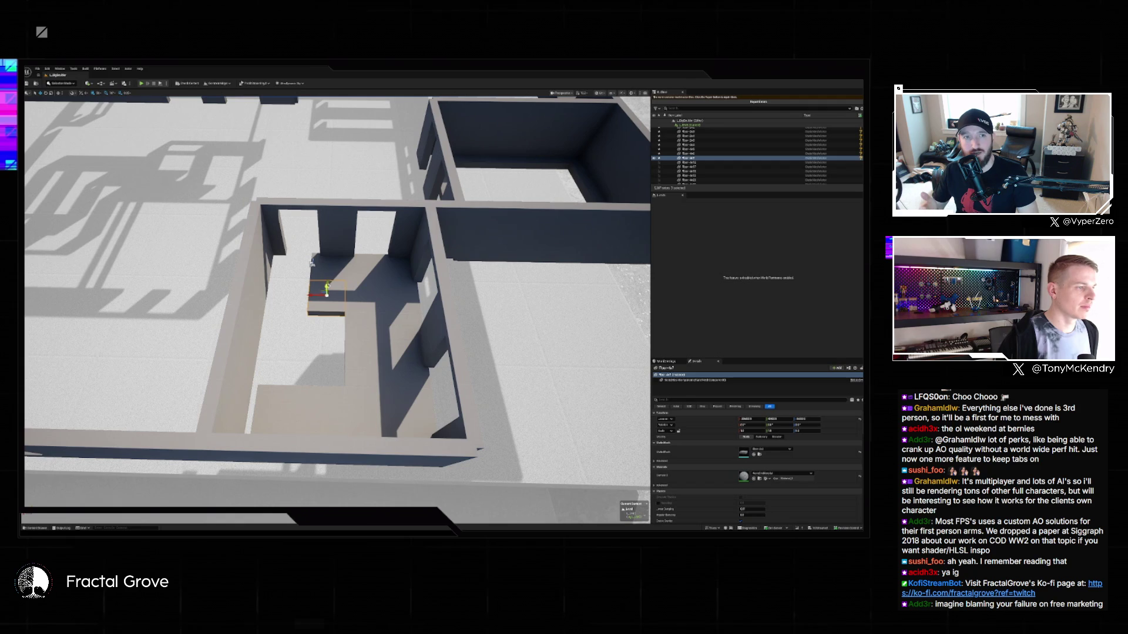
left_click_drag(327, 289, 323, 360)
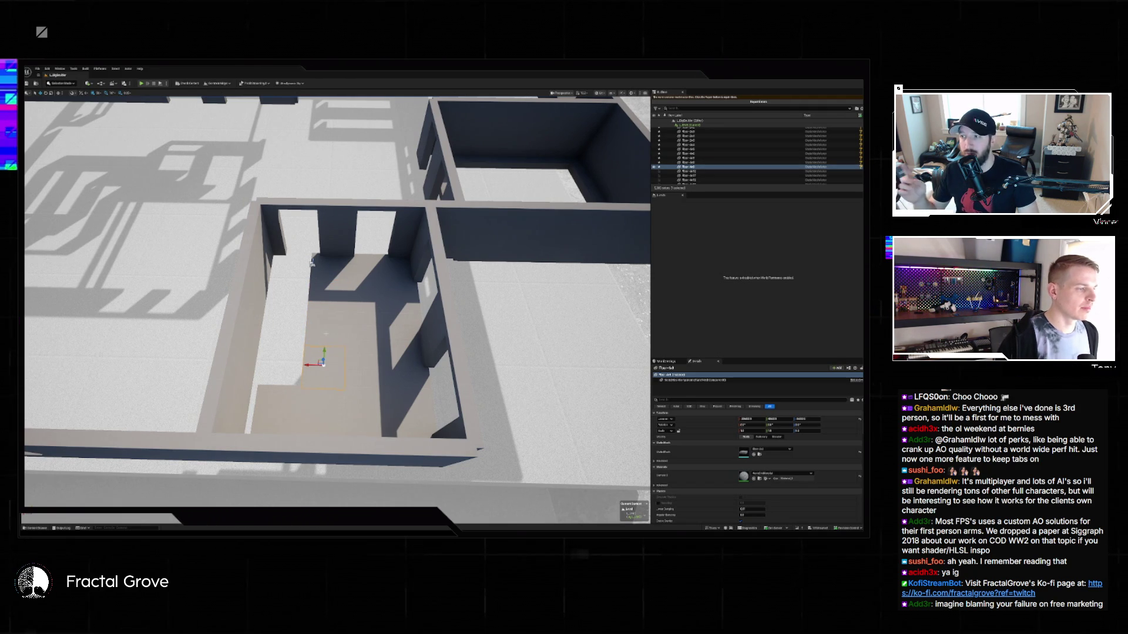
left_click(326, 280, "ctrl")
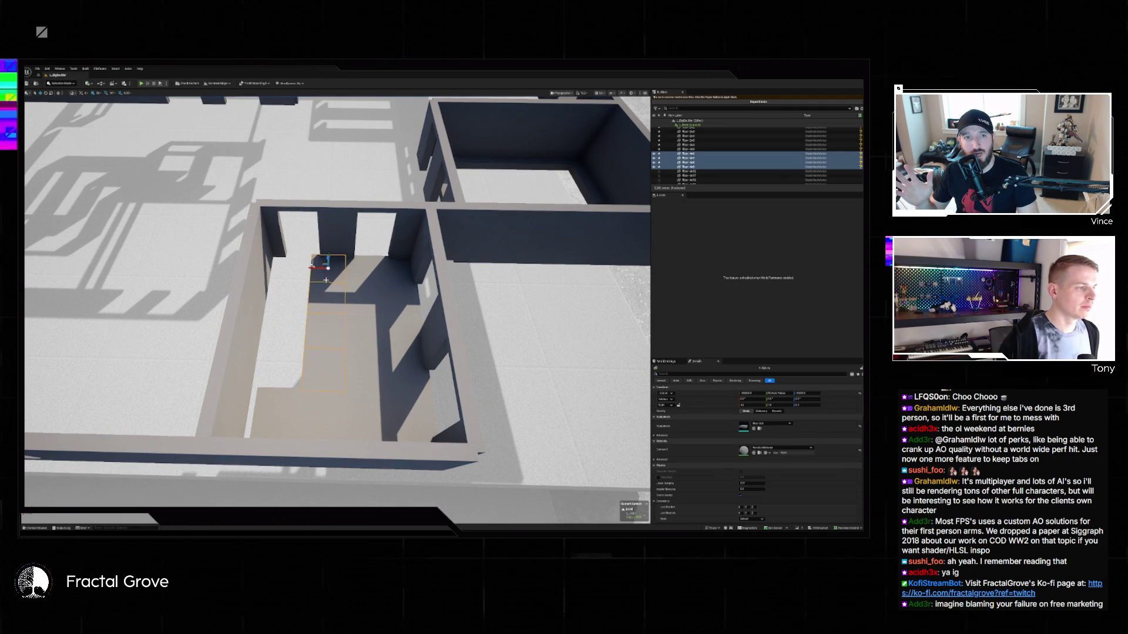
left_click_drag(328, 268, 296, 267)
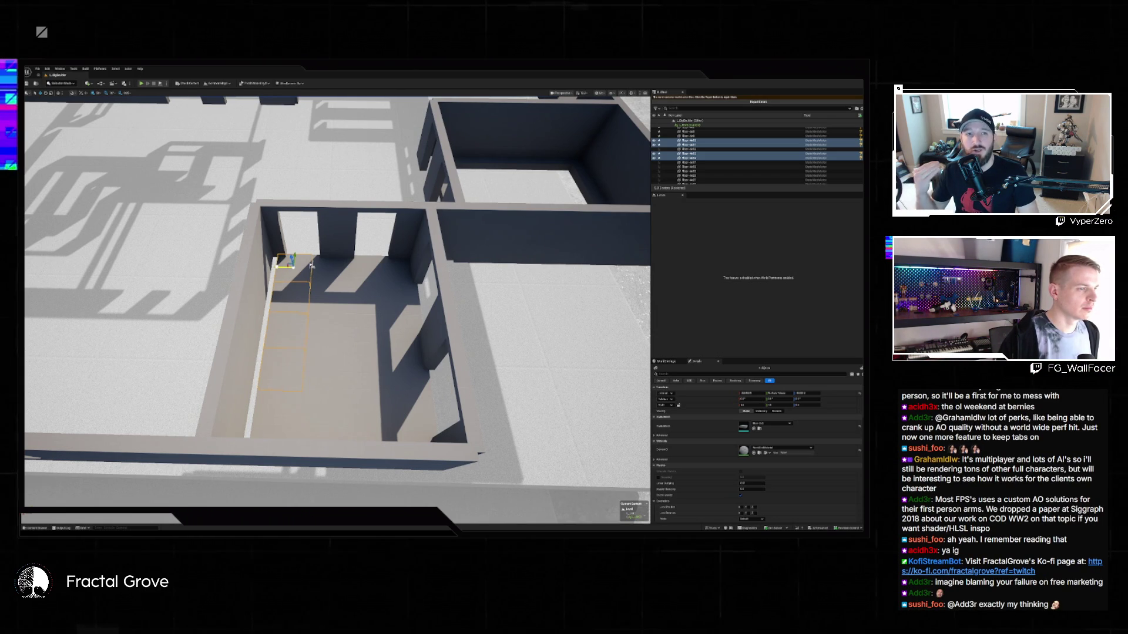
Orbit to a wider oblique view, selecting a wall piece and then a floor piece in the lower room.
mouse_move(312, 267)
left_mouse_down()
mouse_move(276, 256)
mouse_move(348, 326)
mouse_move(329, 305)
mouse_move(352, 311)
left_mouse_up()
left_click(347, 326)
mouse_move(156, 373)
left_mouse_down()
mouse_move(294, 331)
mouse_move(317, 344)
left_mouse_up()
left_click(319, 344)
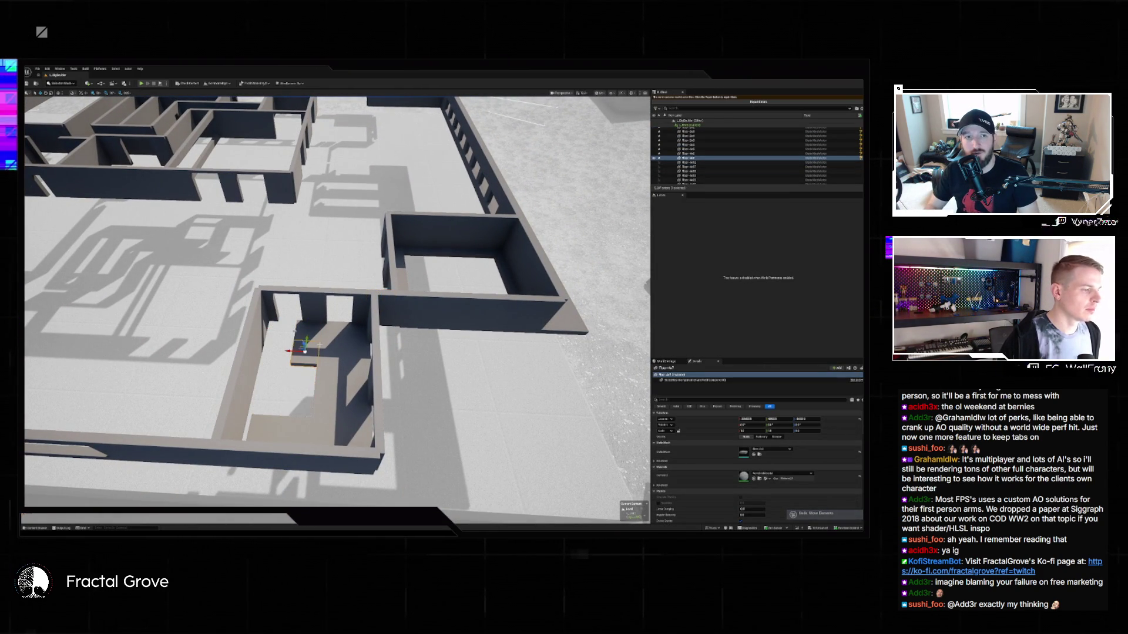
Undo the cube mesh swap and reselect the room's floor pieces.
left_click(307, 330)
key("ctrl+z")
key("ctrl+z")
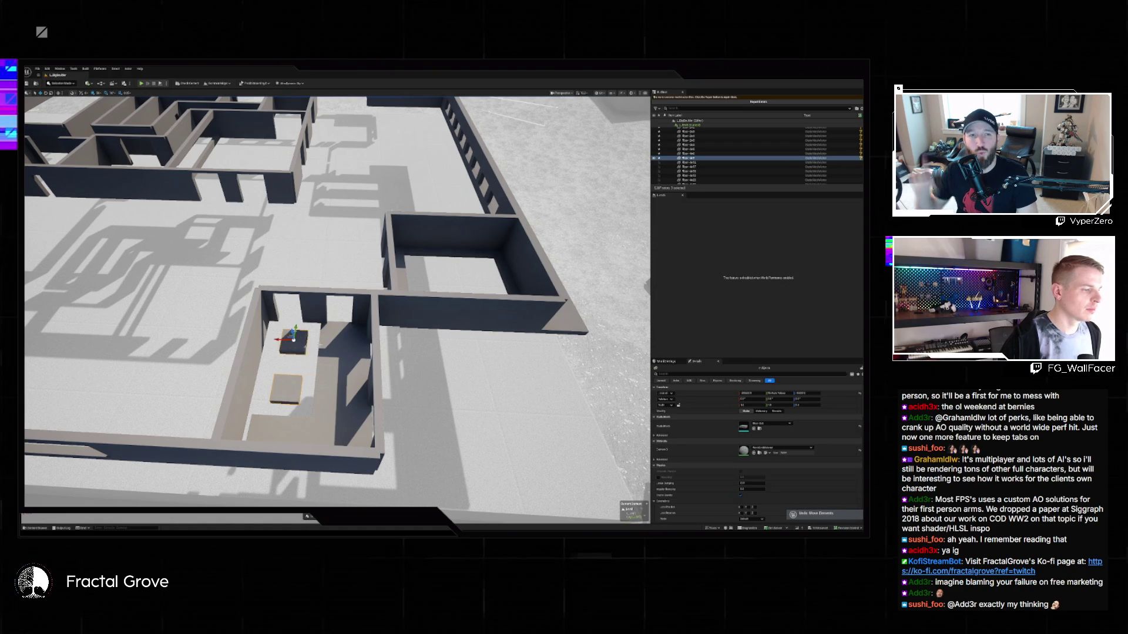
left_click(344, 376, "ctrl")
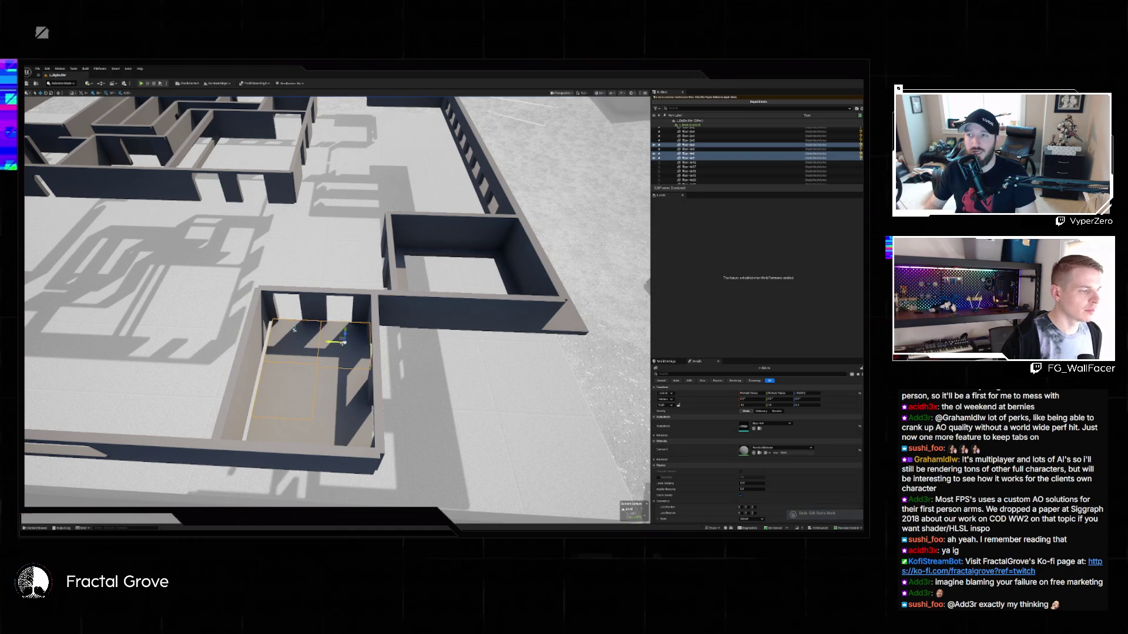
left_click(294, 329, "ctrl")
scroll(228, 414, "up", 5)
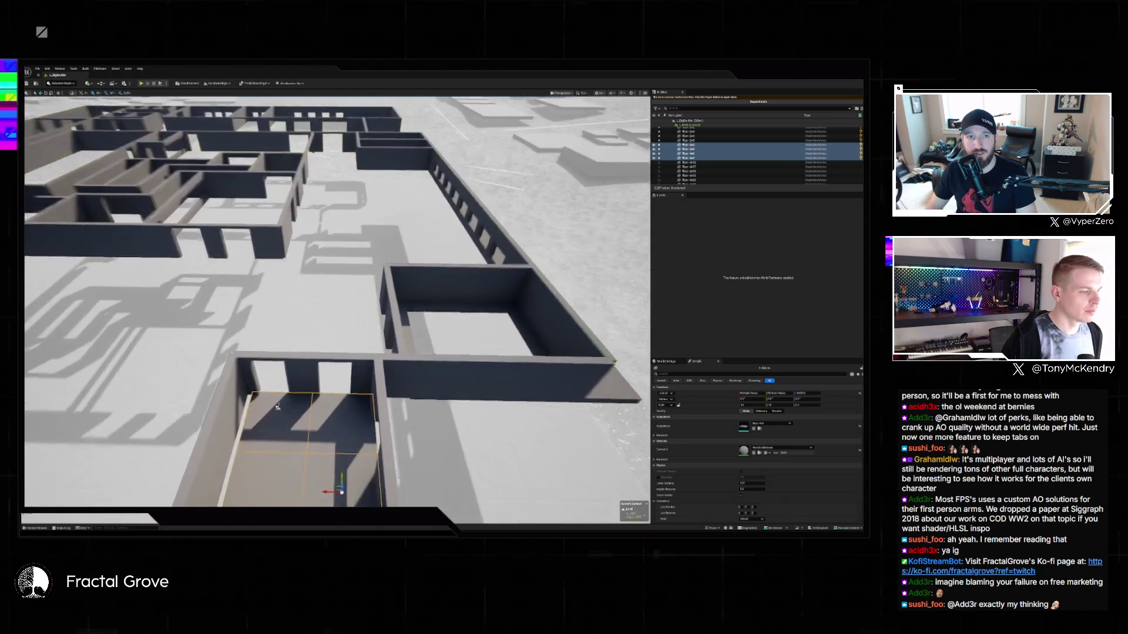
left_click(351, 431)
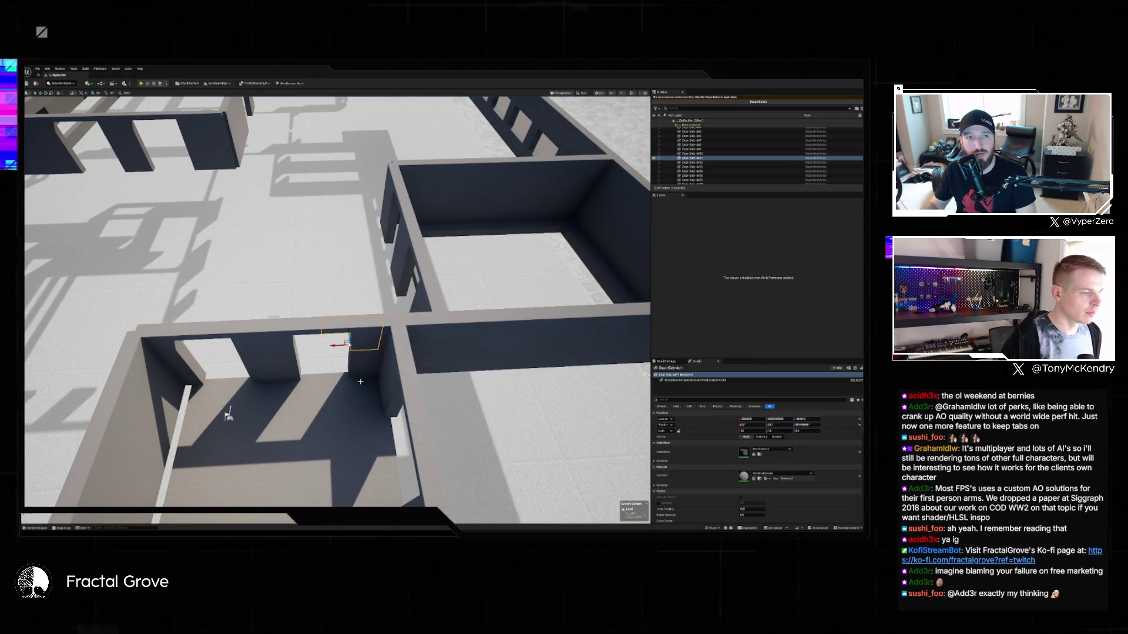
Focus on the floor pieces beside the doorway and nudge them slightly left.
left_click(371, 329)
key("f")
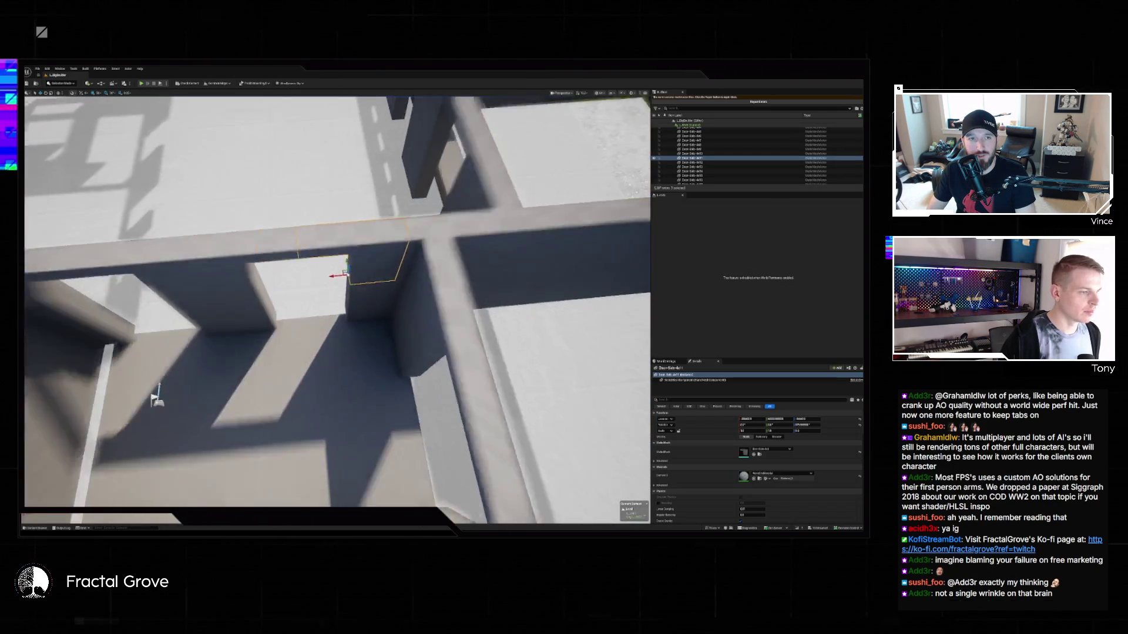
left_click(361, 339)
key("f")
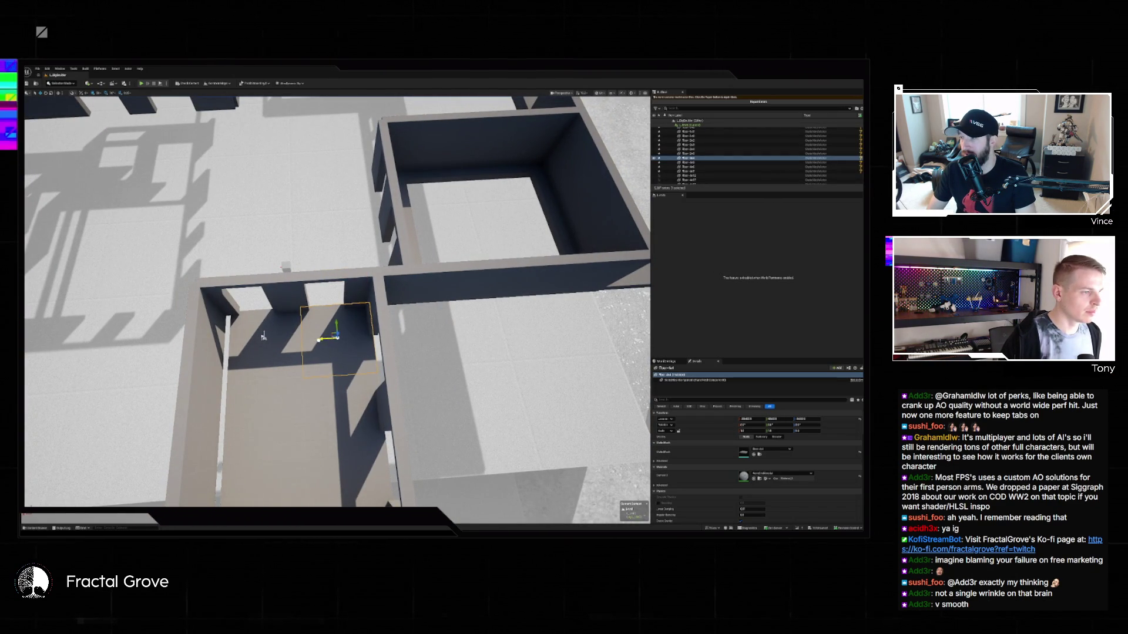
left_click(262, 336)
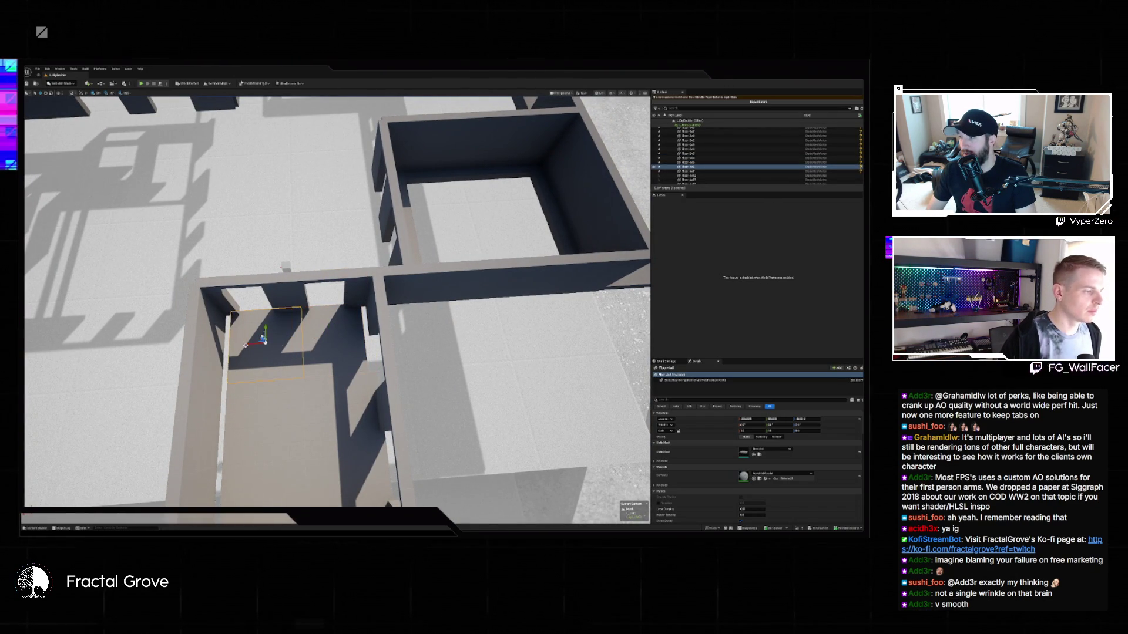
left_click_drag(263, 338, 264, 335)
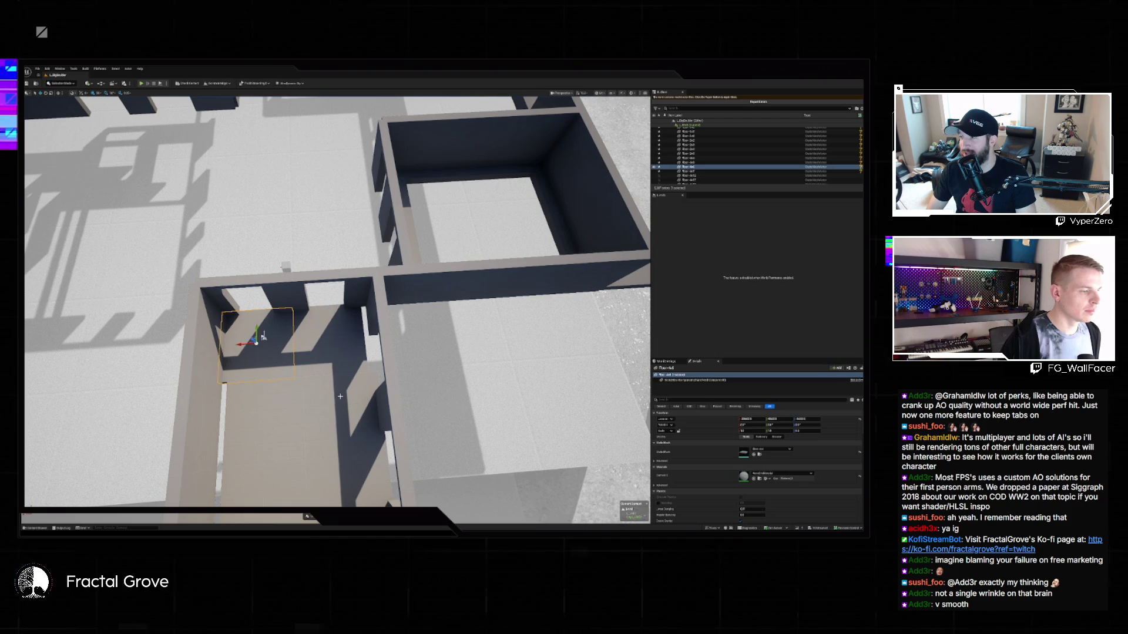
key("ctrl+z")
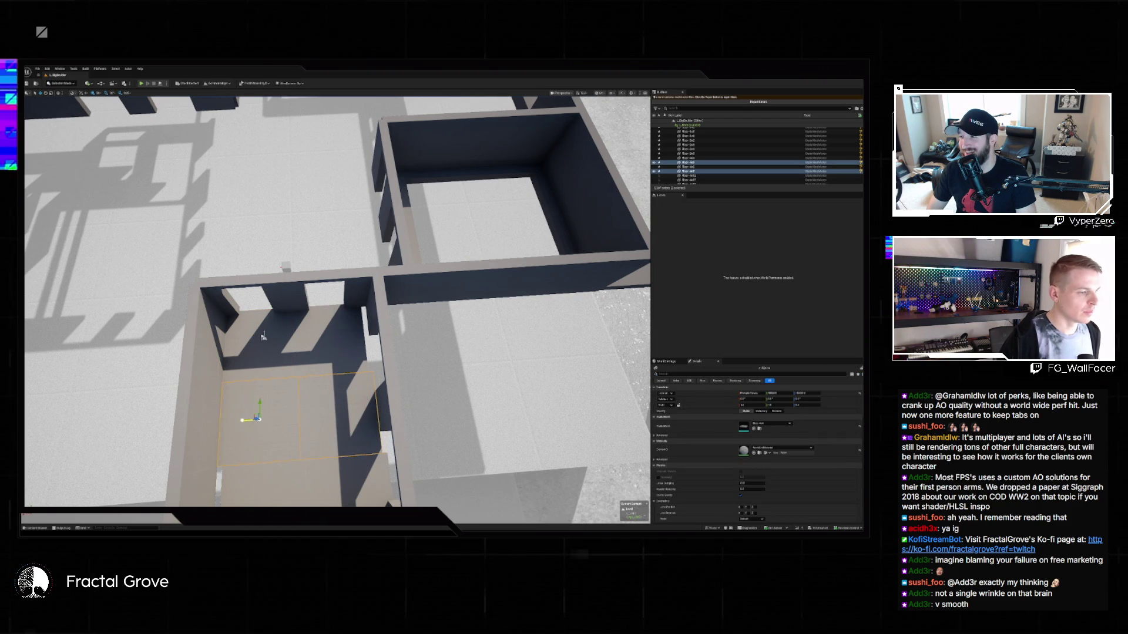
key("ctrl+z")
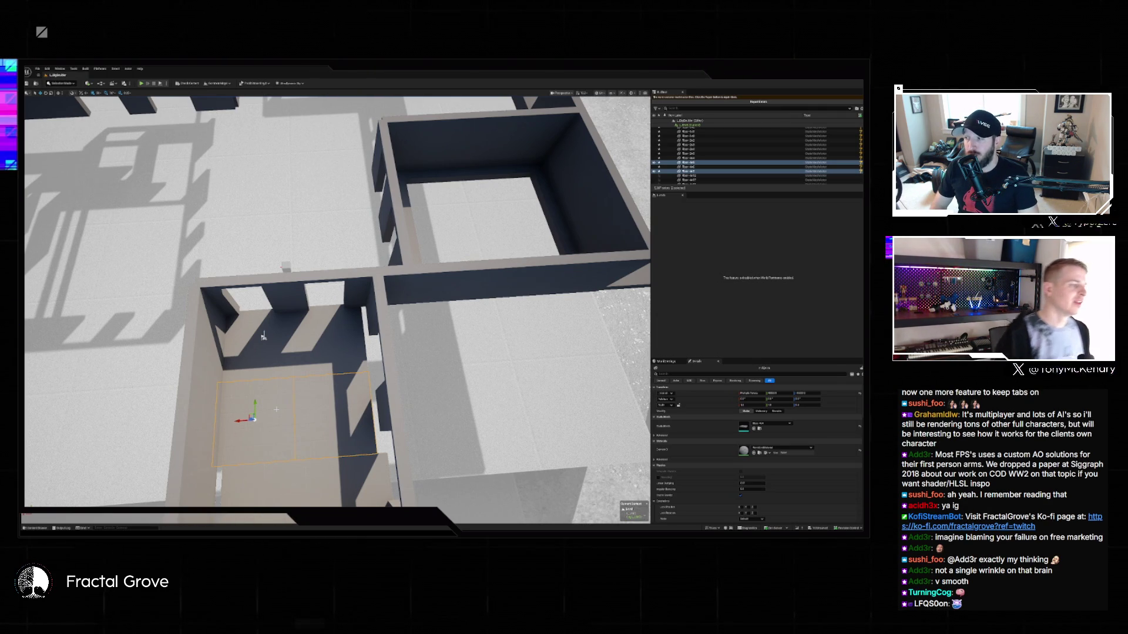
Select the four upper floor tiles and slide them slightly to the right.
mouse_move(257, 339)
left_mouse_down()
mouse_move(291, 248)
mouse_move(266, 348)
left_mouse_up()
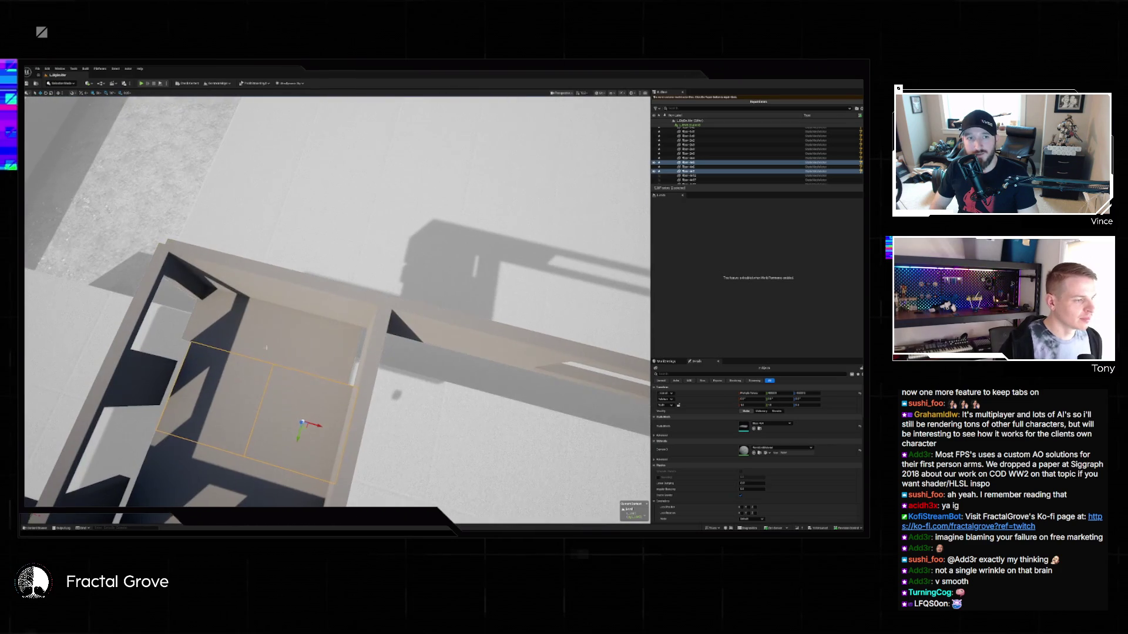
left_click(332, 361)
left_click(290, 350, "ctrl")
left_click(249, 338, "ctrl")
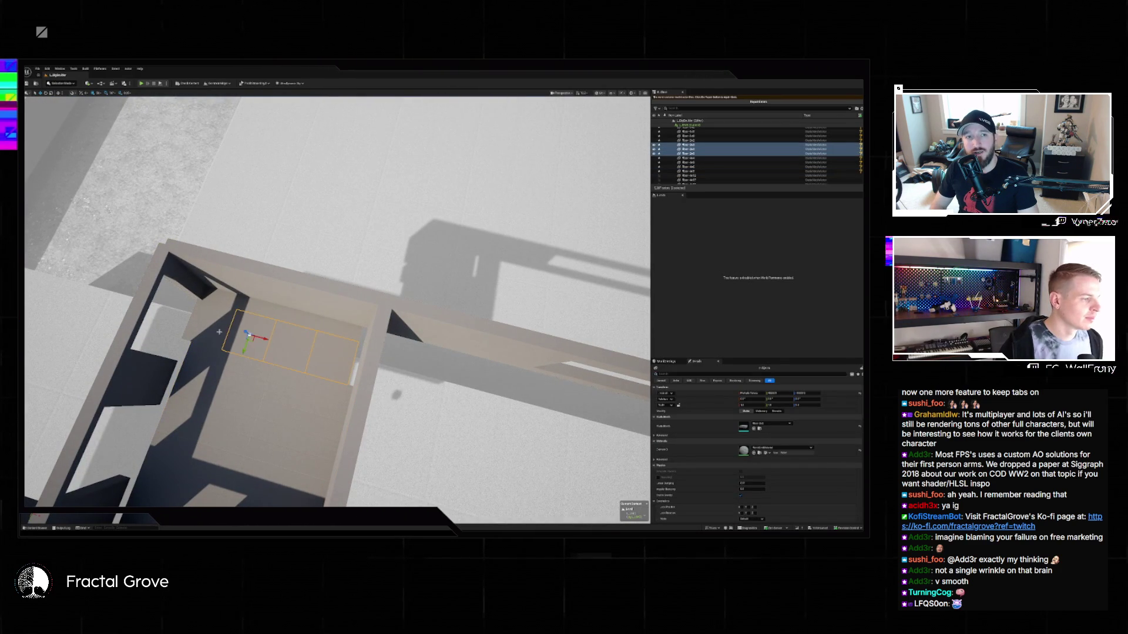
left_click(228, 330, "ctrl")
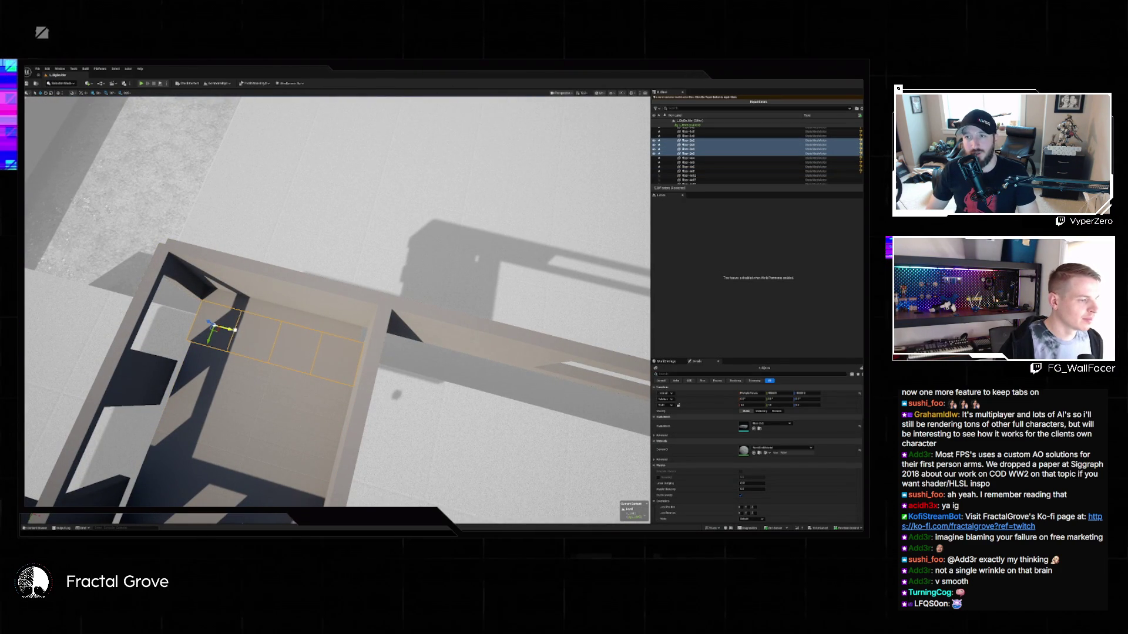
left_click_drag(225, 328, 236, 330)
Select the corner objects and the row of floor tiles, then orbit out to see the whole building.
left_click(212, 294)
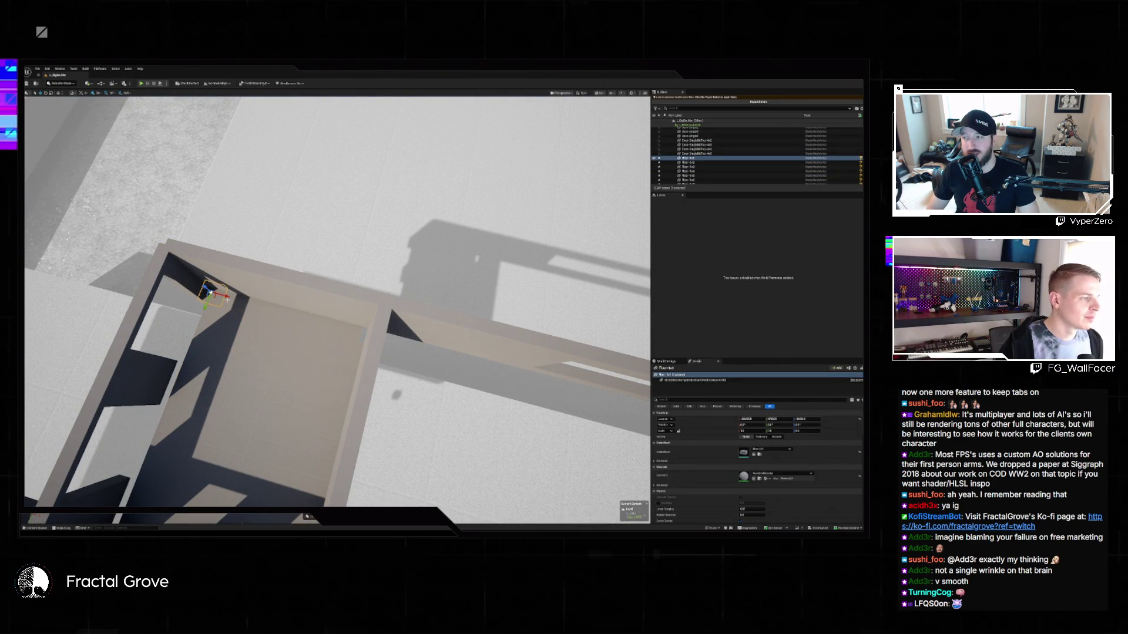
left_click(249, 303, "ctrl")
left_click(270, 310, "ctrl")
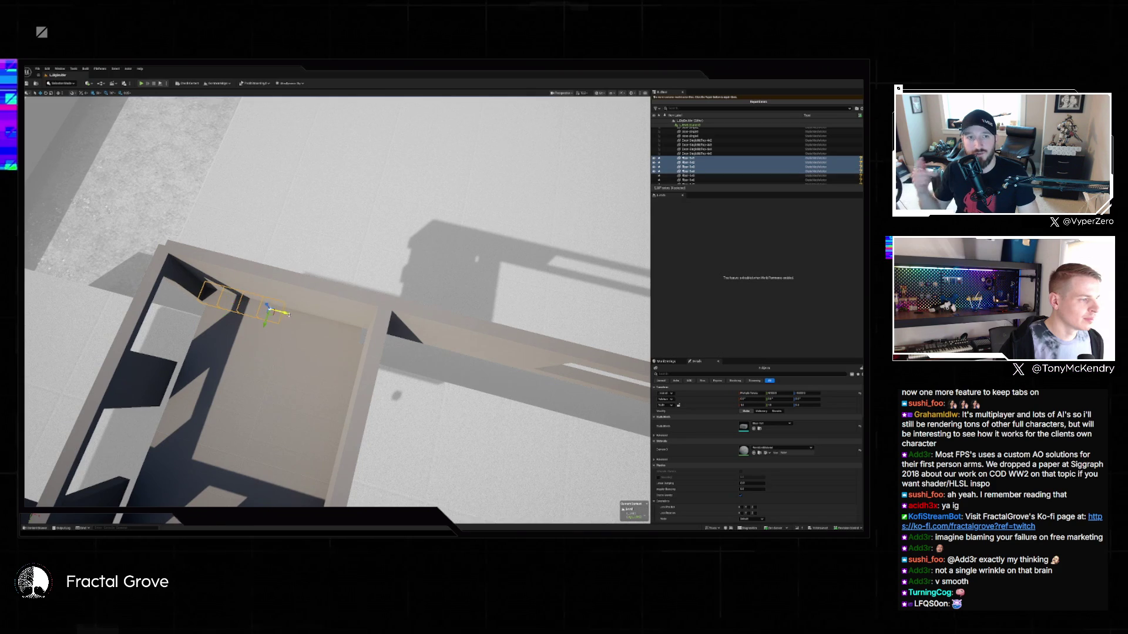
left_click(291, 316, "ctrl")
left_click(311, 321, "ctrl")
left_click(332, 326, "ctrl")
left_click(353, 330, "ctrl")
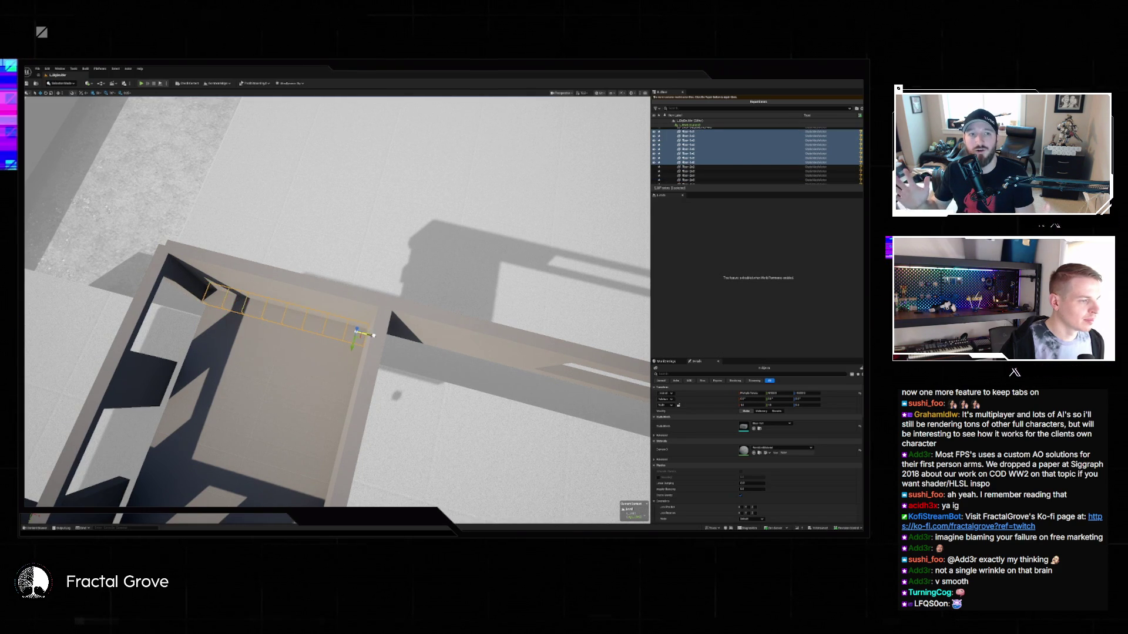
mouse_move(311, 516)
left_mouse_down()
mouse_move(207, 500)
mouse_move(324, 342)
left_mouse_up()
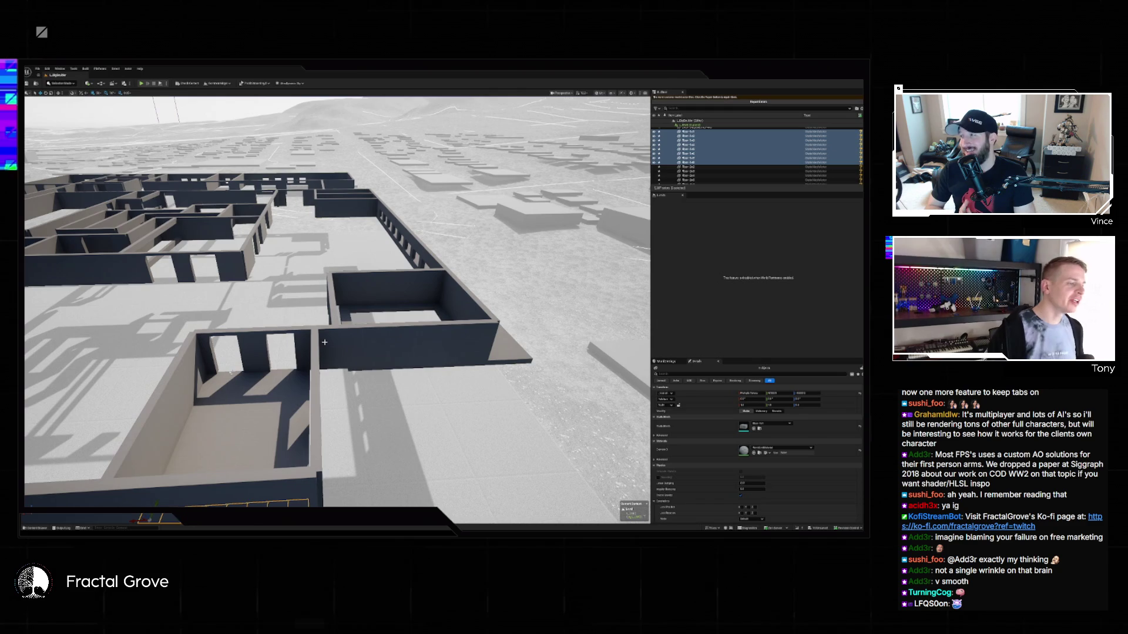
Fly the camera down over the blockout rooms and select one of their wall pieces.
left_click_drag(329, 340, 337, 270)
mouse_move(195, 365)
left_mouse_down()
mouse_move(233, 313)
mouse_move(329, 341)
left_mouse_up()
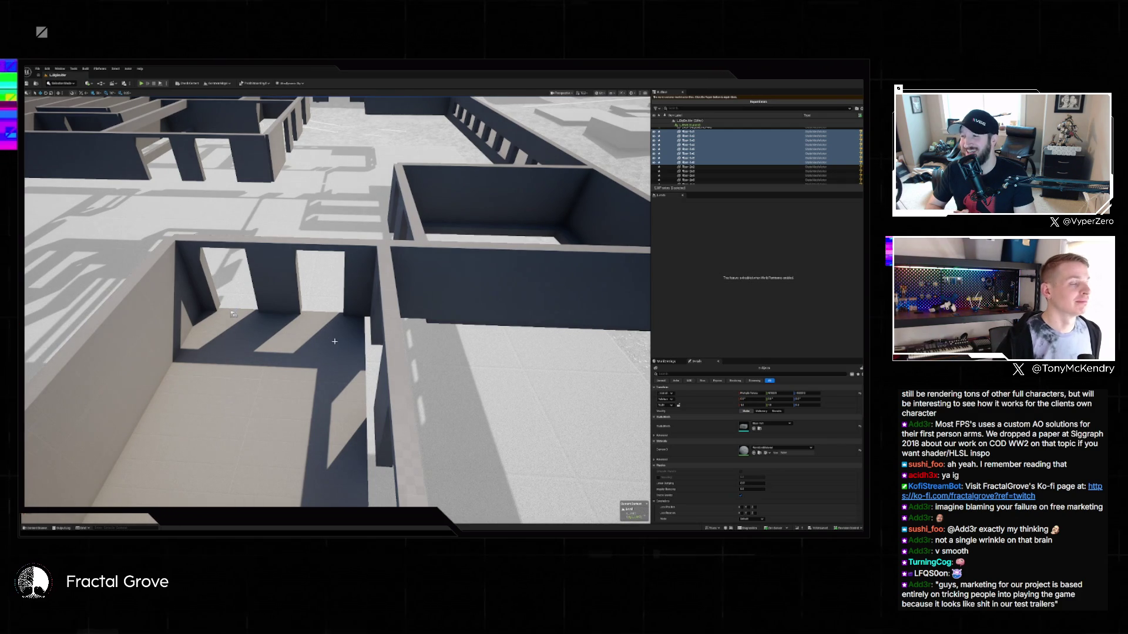
mouse_move(233, 314)
left_mouse_down()
mouse_move(204, 394)
mouse_move(343, 340)
mouse_move(279, 287)
mouse_move(212, 125)
mouse_move(228, 140)
mouse_move(30, 106)
mouse_move(184, 322)
mouse_move(191, 316)
left_mouse_up()
left_click(314, 288)
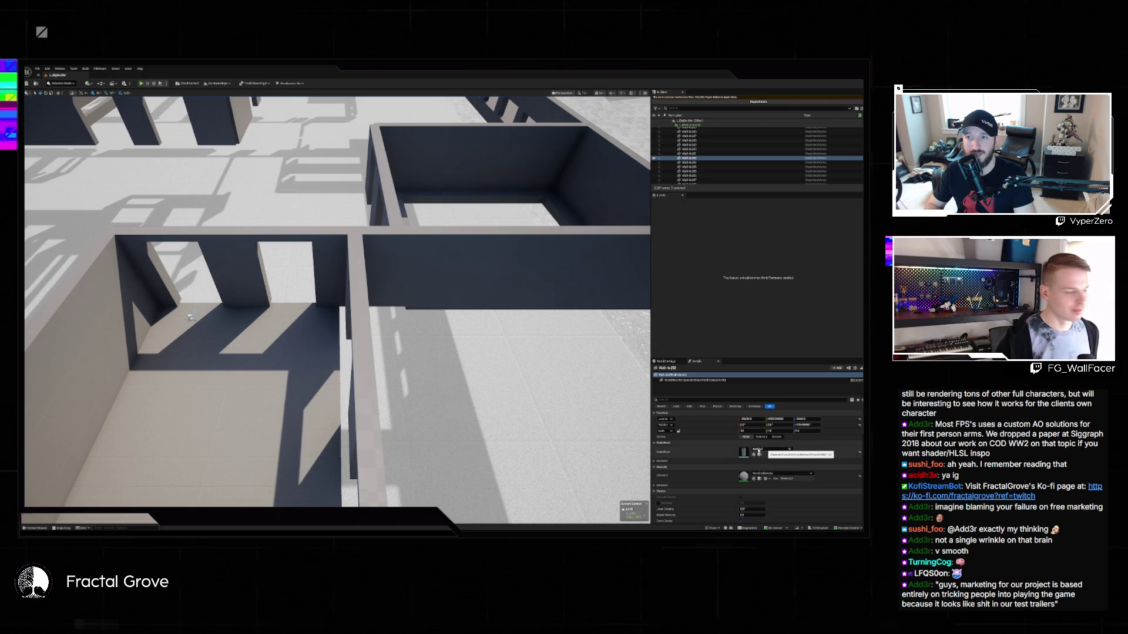
Toggle the Content Drawer and view the selected wall from another angle.
key("ctrl+space")
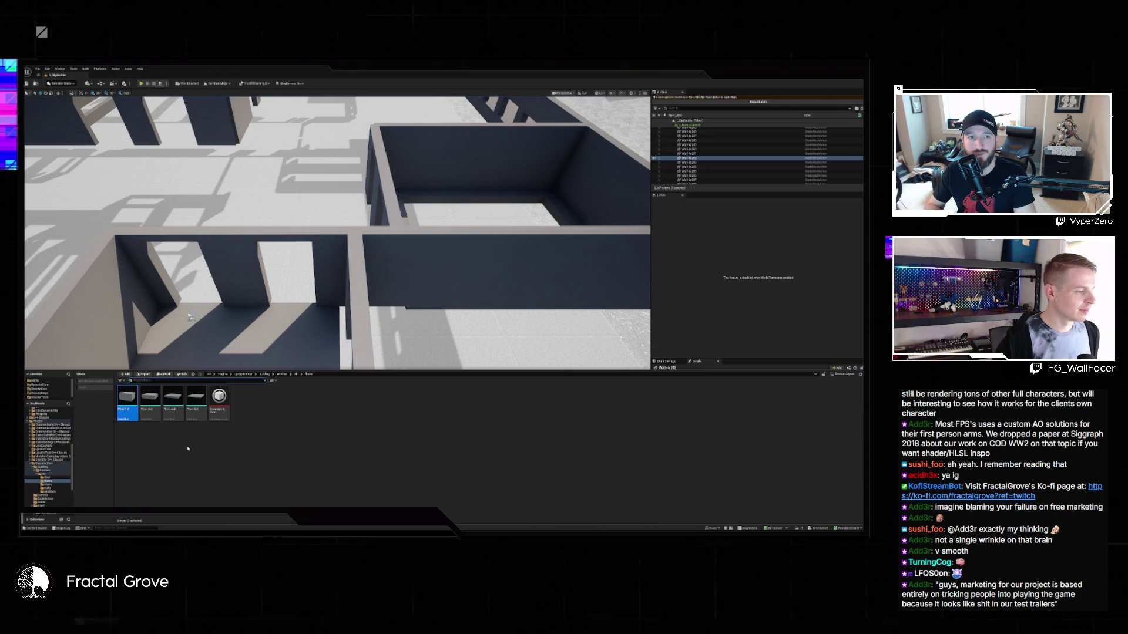
mouse_move(151, 399)
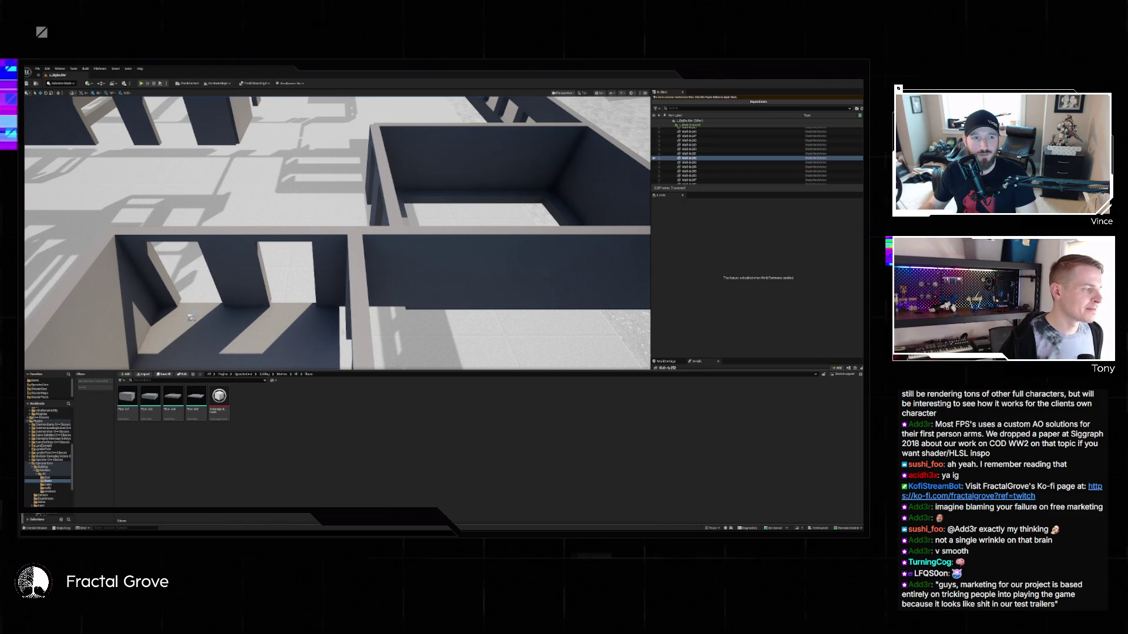
mouse_move(191, 317)
left_mouse_down()
mouse_move(273, 294)
mouse_move(254, 293)
left_mouse_up()
Launch Blender by searching 'blender' from the Start menu.
key("super")
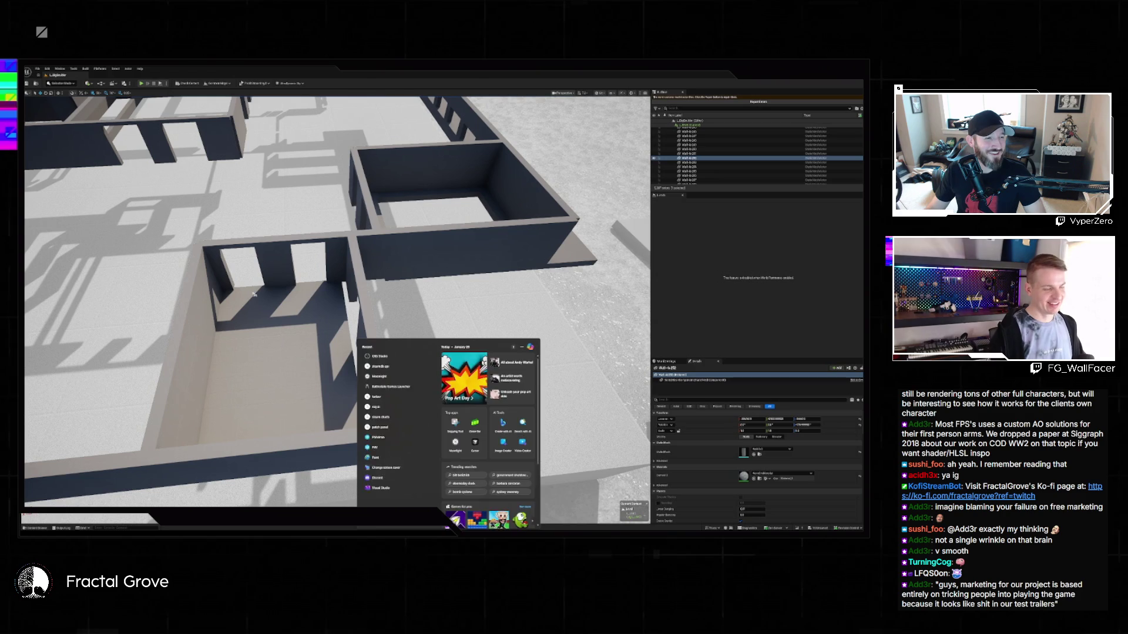
type("blender")
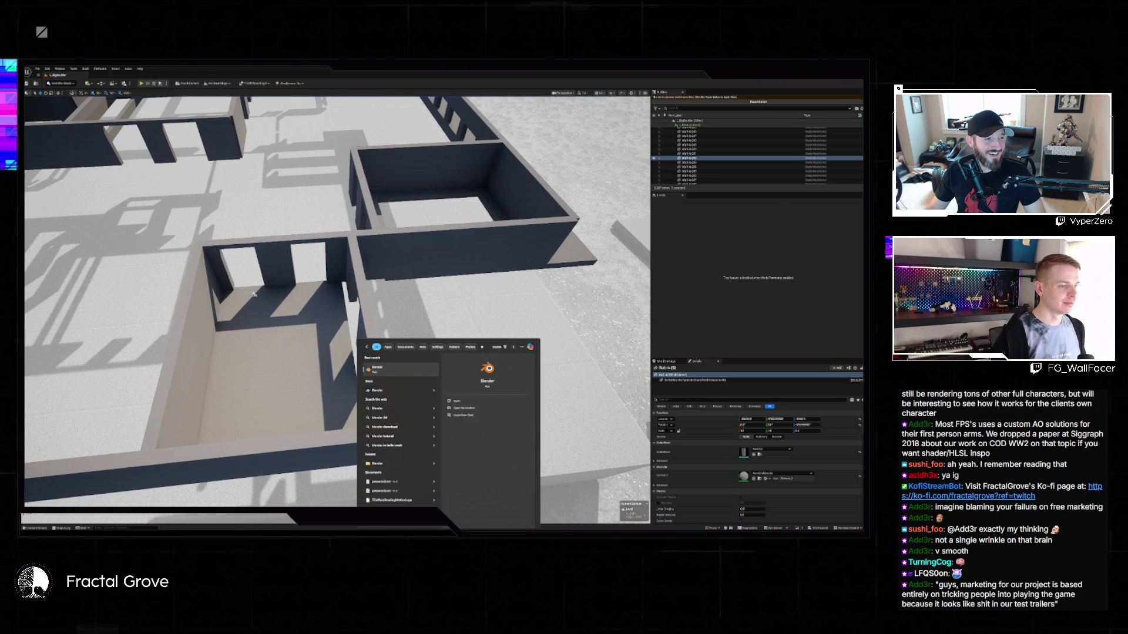
left_click(405, 369)
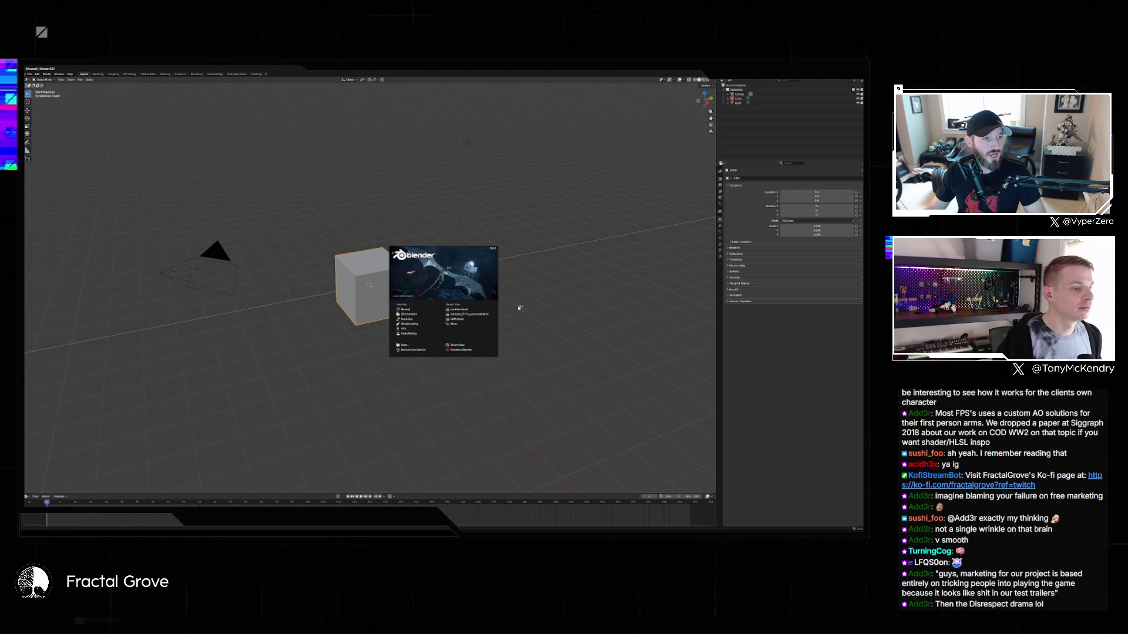
Open the recent modular pieces file and select the smallest floor block.
left_click(461, 309)
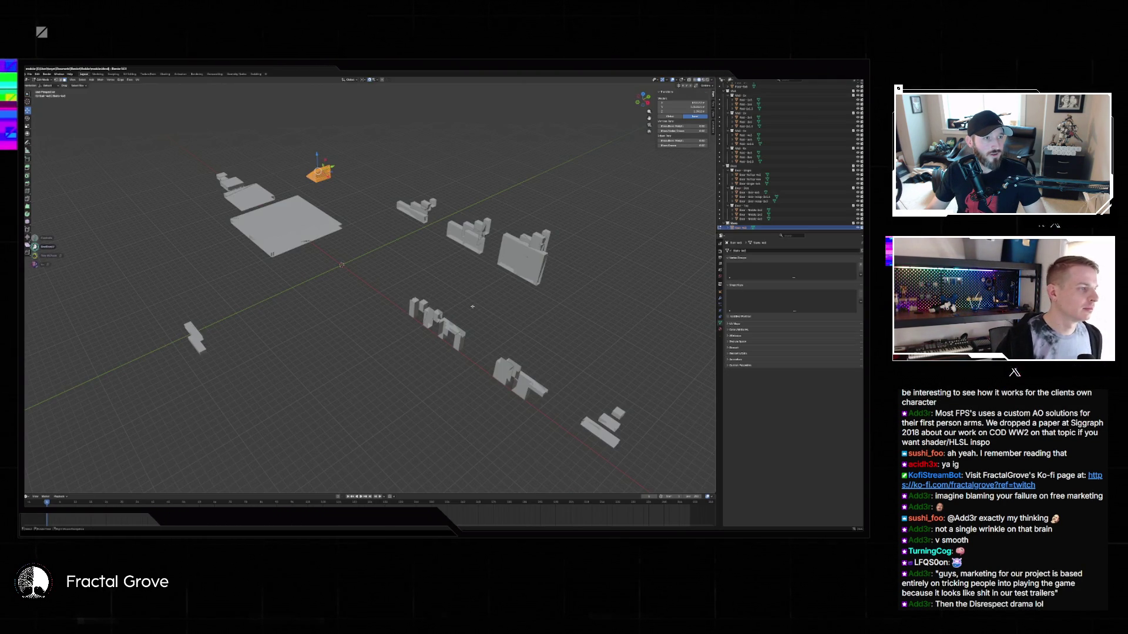
mouse_move(358, 237)
left_mouse_down()
mouse_move(368, 285)
mouse_move(321, 317)
left_mouse_up()
scroll(368, 285, "down", 5)
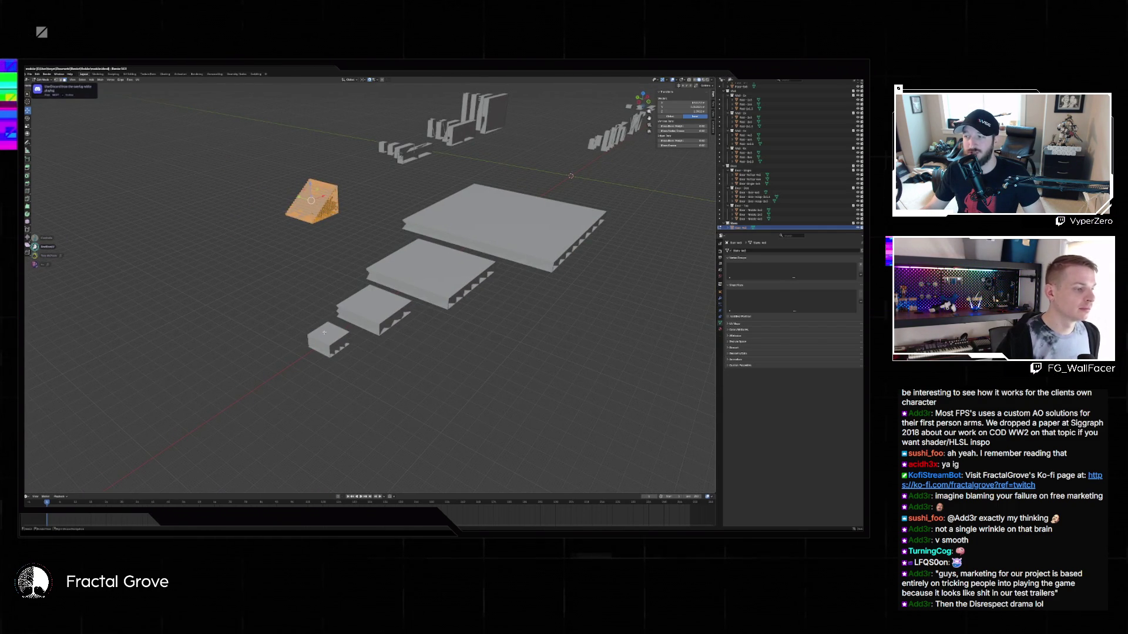
left_click(299, 332)
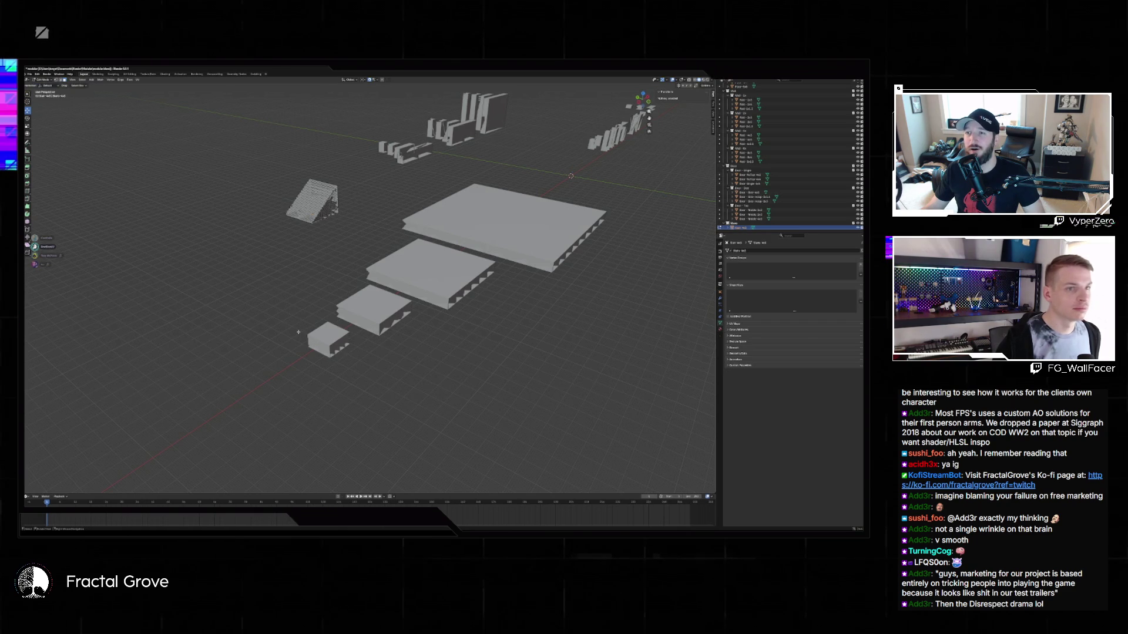
left_click_drag(298, 332, 332, 349)
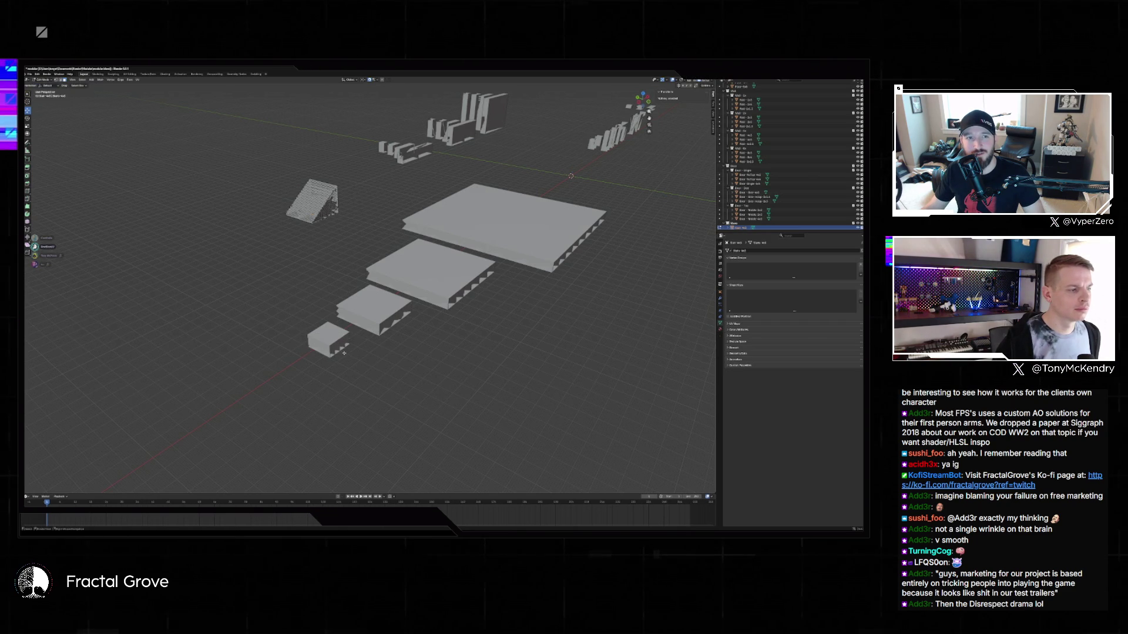
key("Tab")
left_click(340, 347)
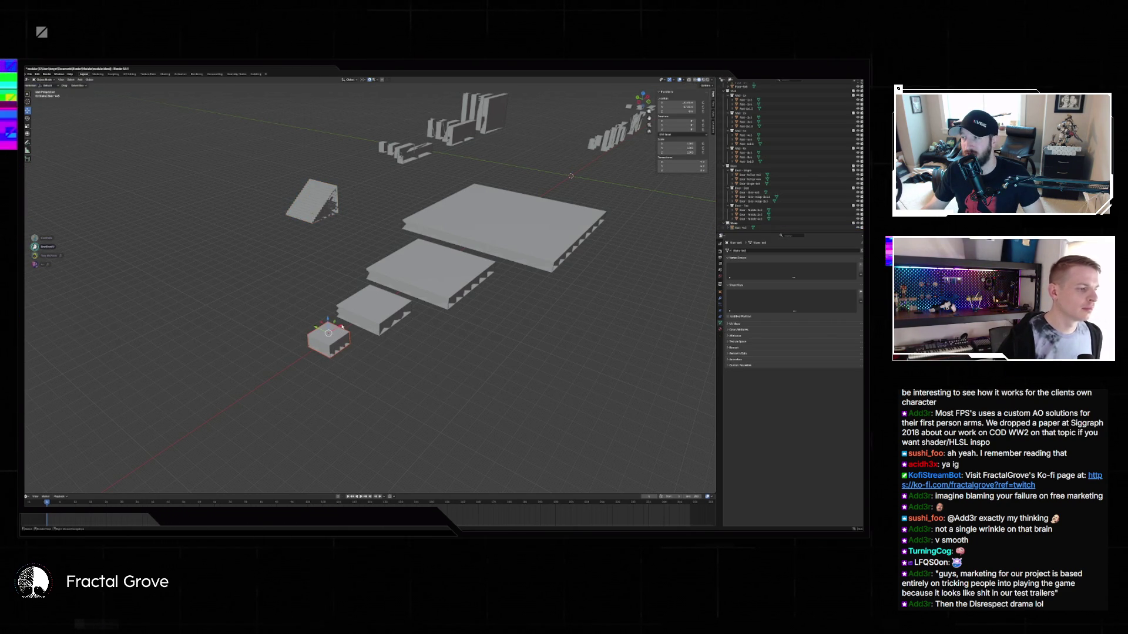
Duplicate the smallest floor block and place the copy further along the X axis.
key("shift+d")
key("x")
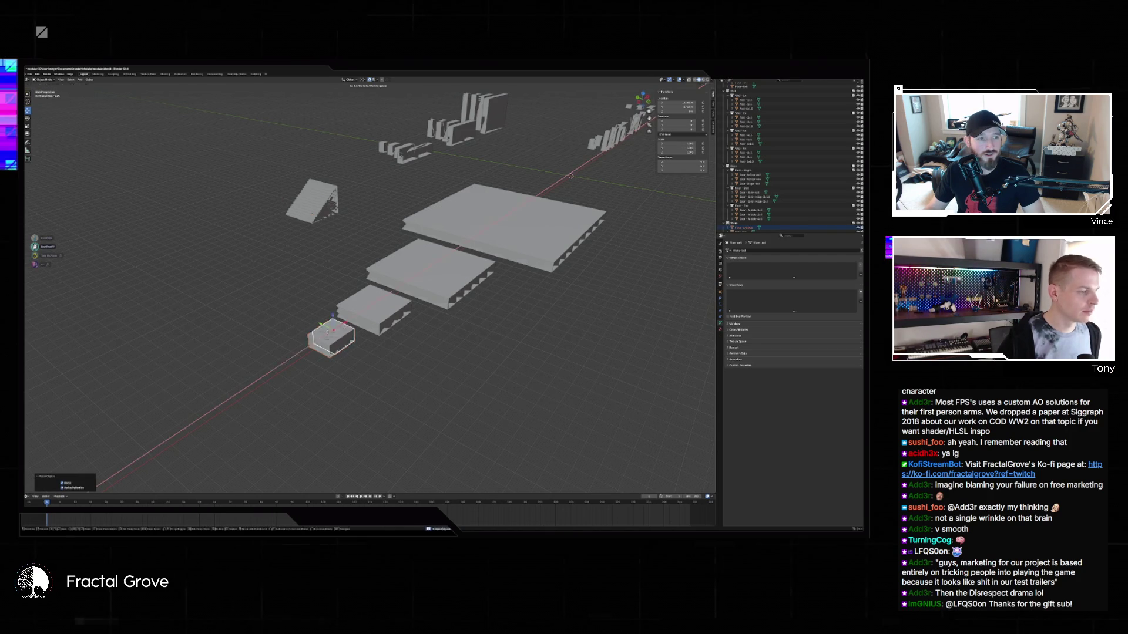
left_click(291, 352)
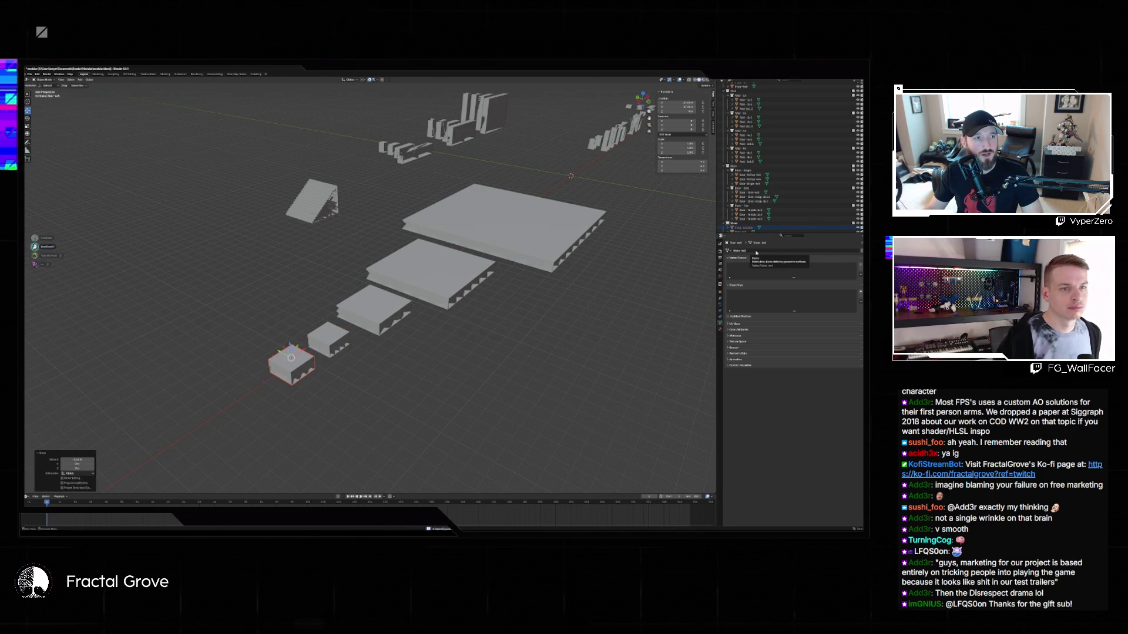
left_click(650, 304)
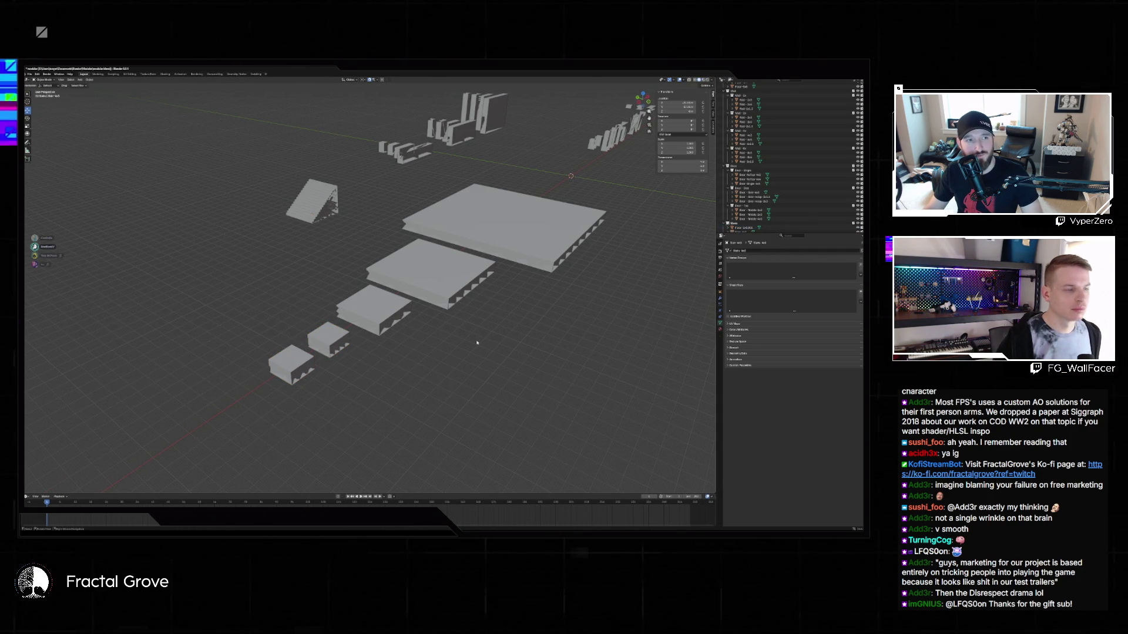
left_click(302, 360)
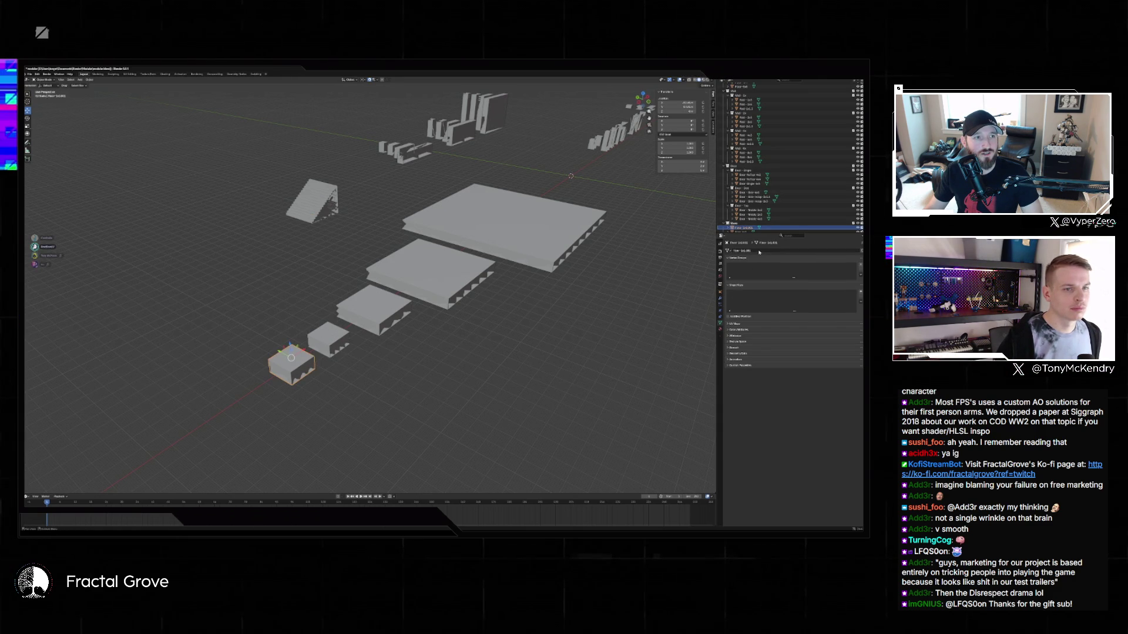
Give the copy's mesh data its own name ending in '1'.
left_click(758, 251)
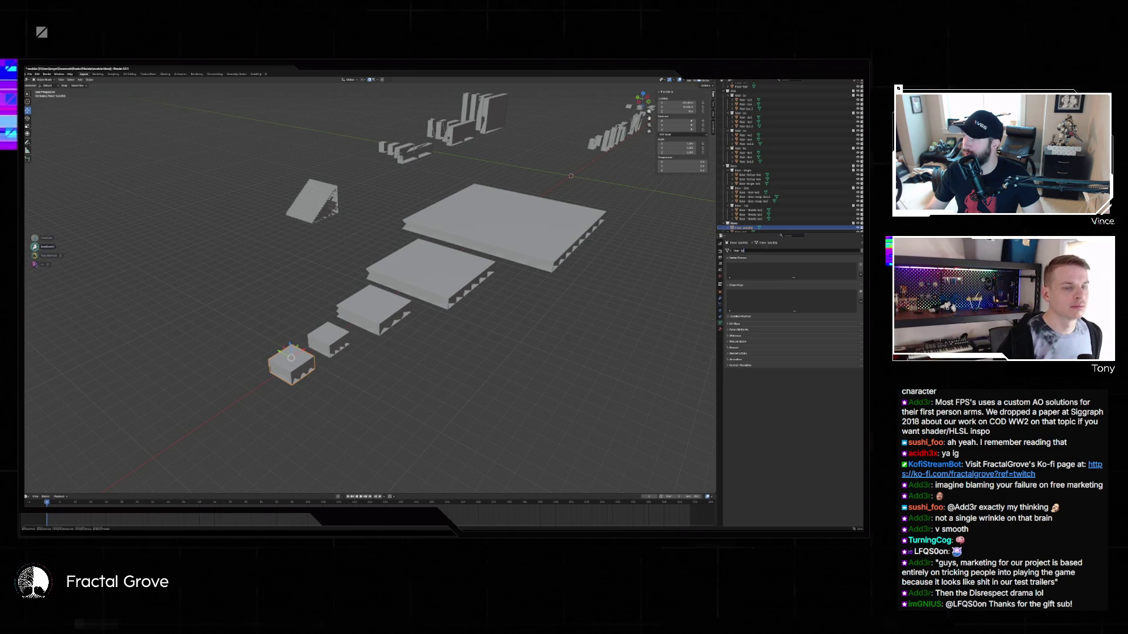
type("1")
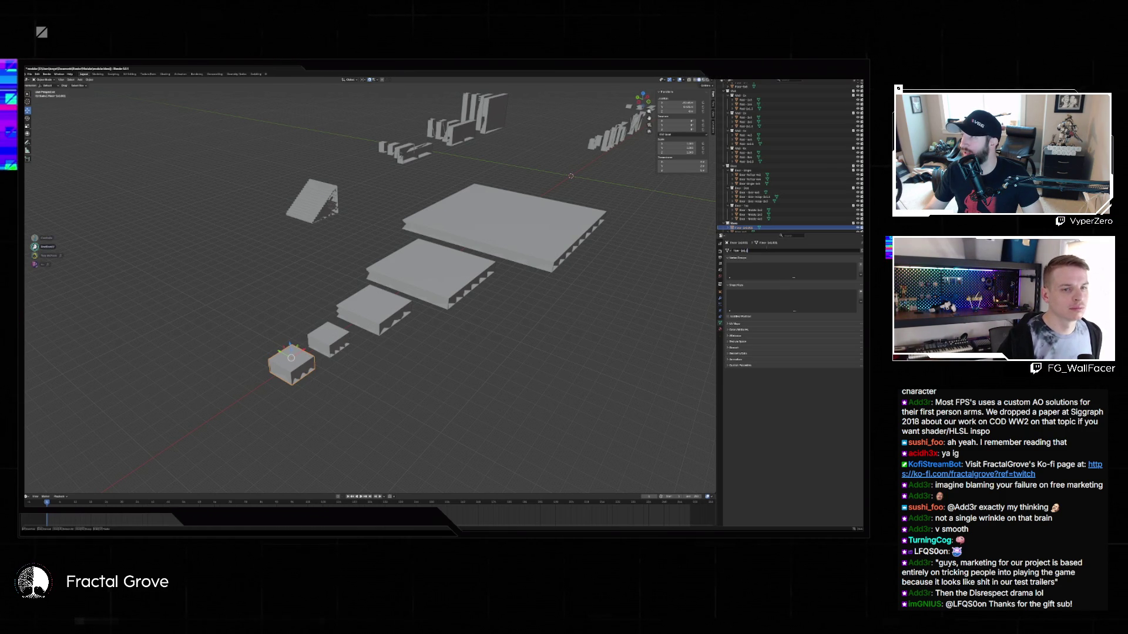
key("Return")
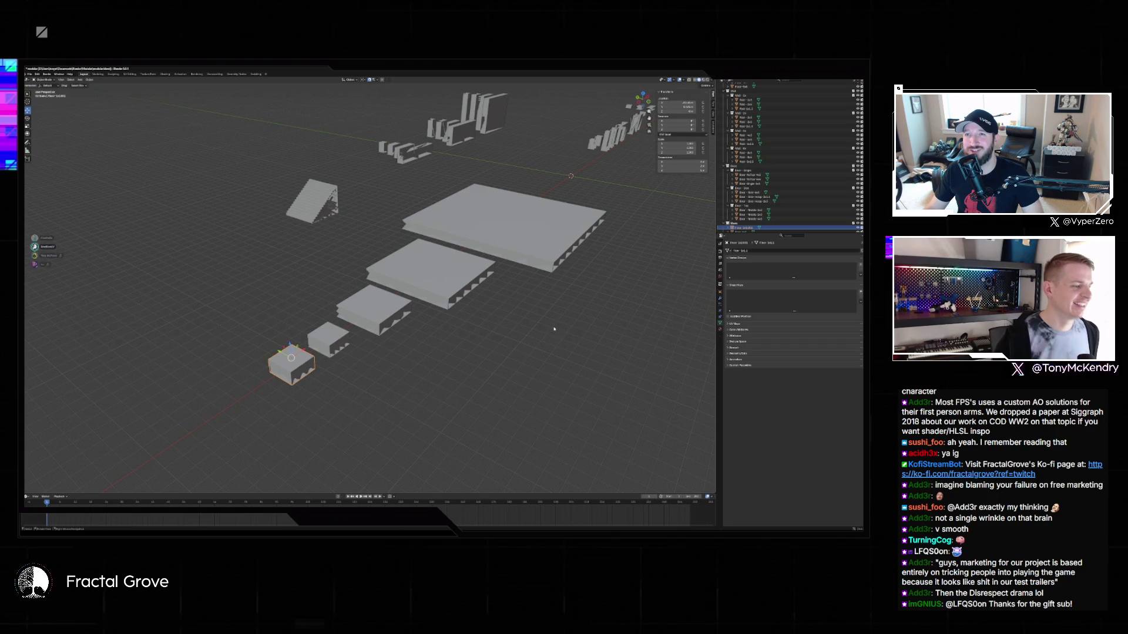
key("Tab")
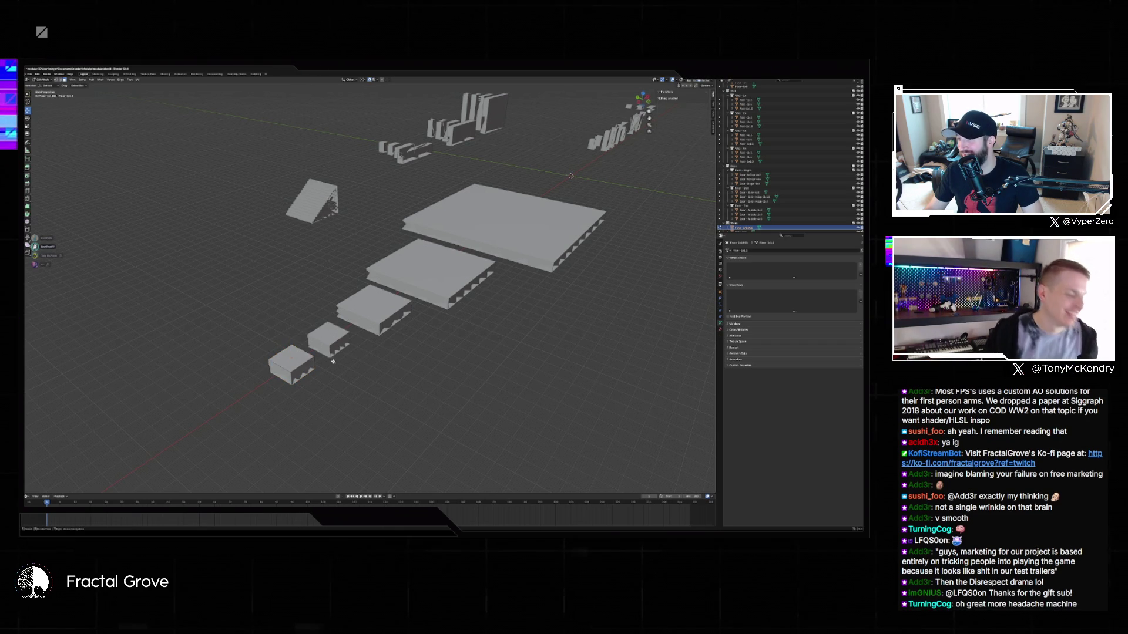
Focus on the small cube, change its right face's X location, then undo the change.
key("a")
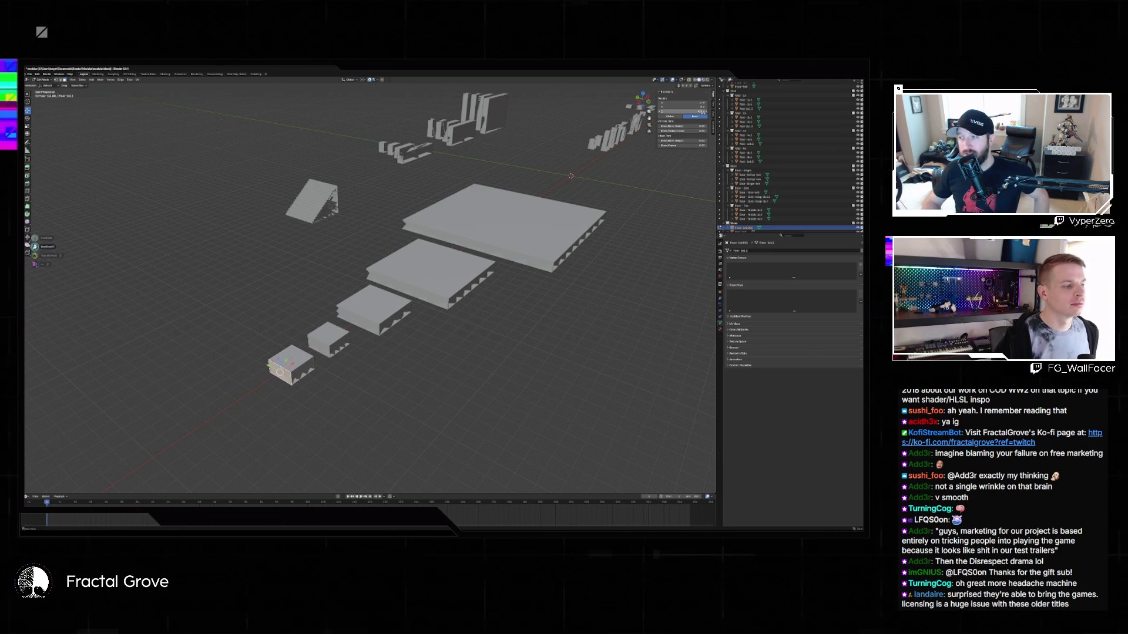
left_click(703, 102)
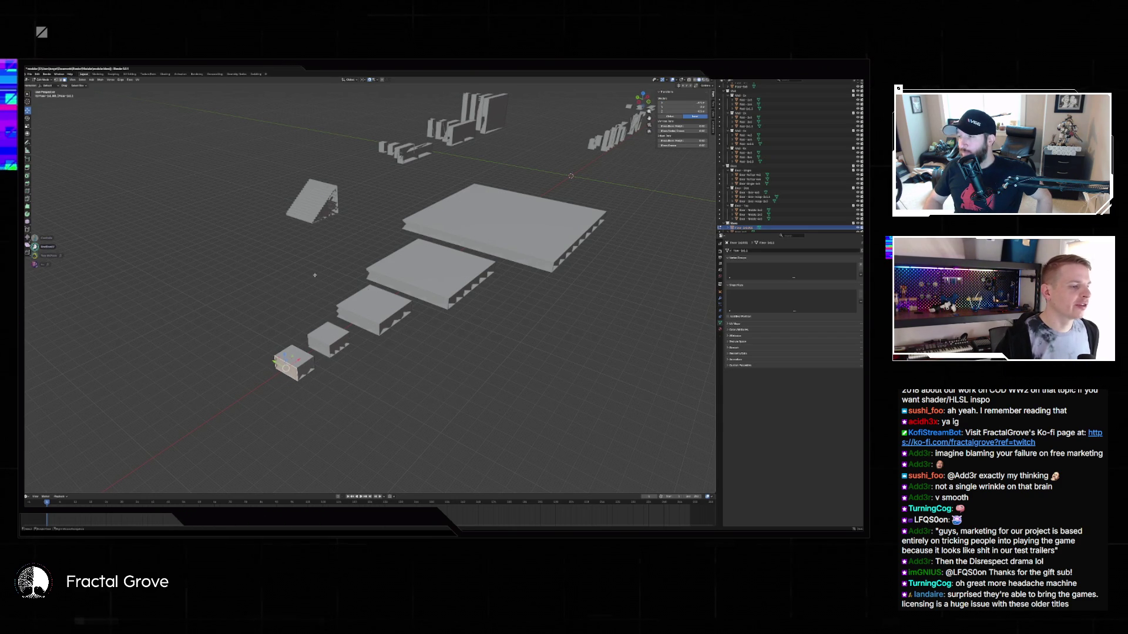
scroll(364, 282, "up", 3)
scroll(348, 280, "up", 3)
key("KP_Decimal")
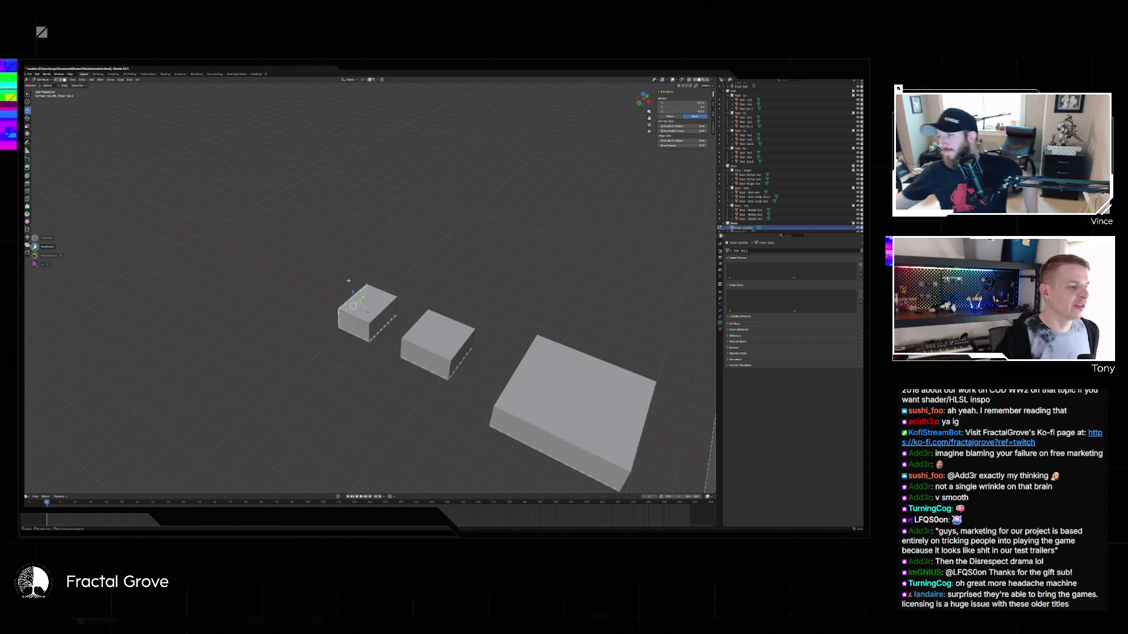
left_click(397, 313)
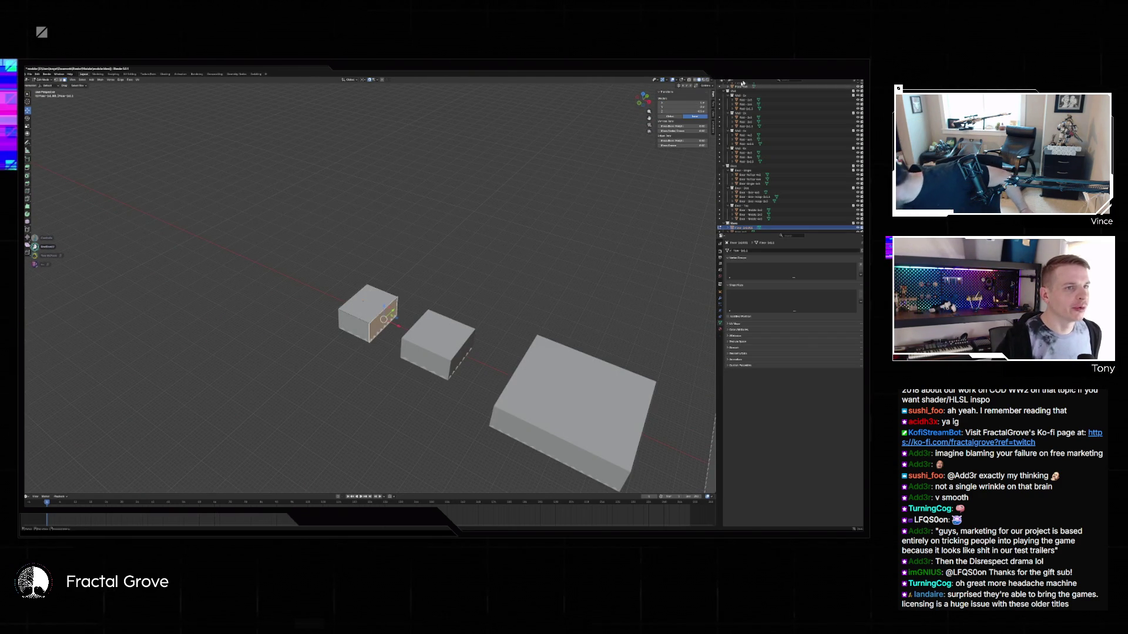
left_click(662, 102)
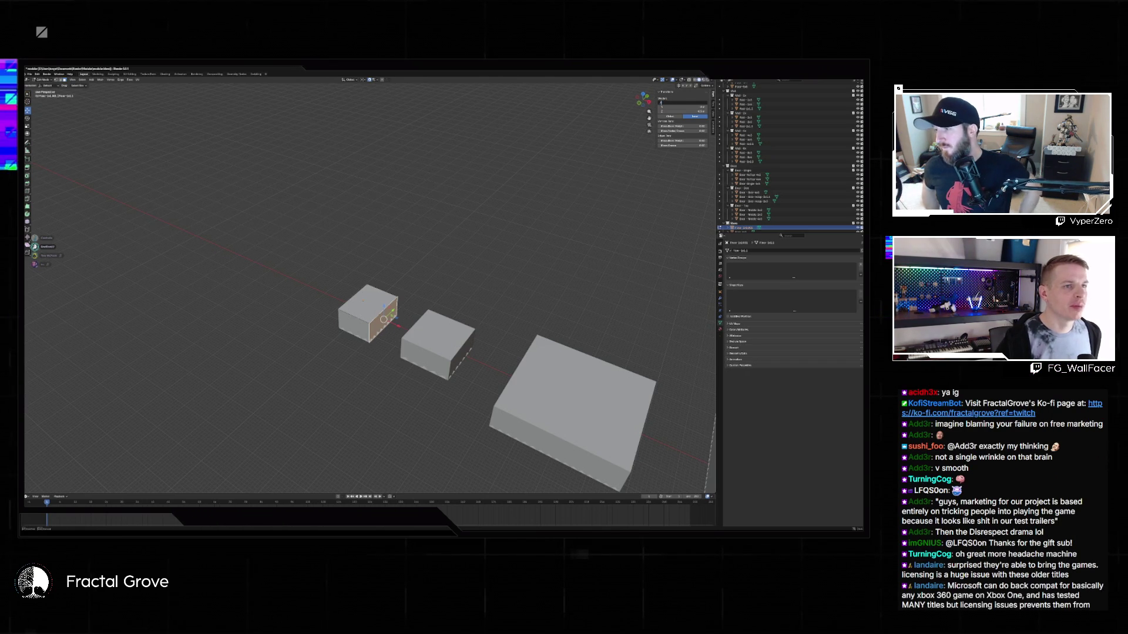
key("Return")
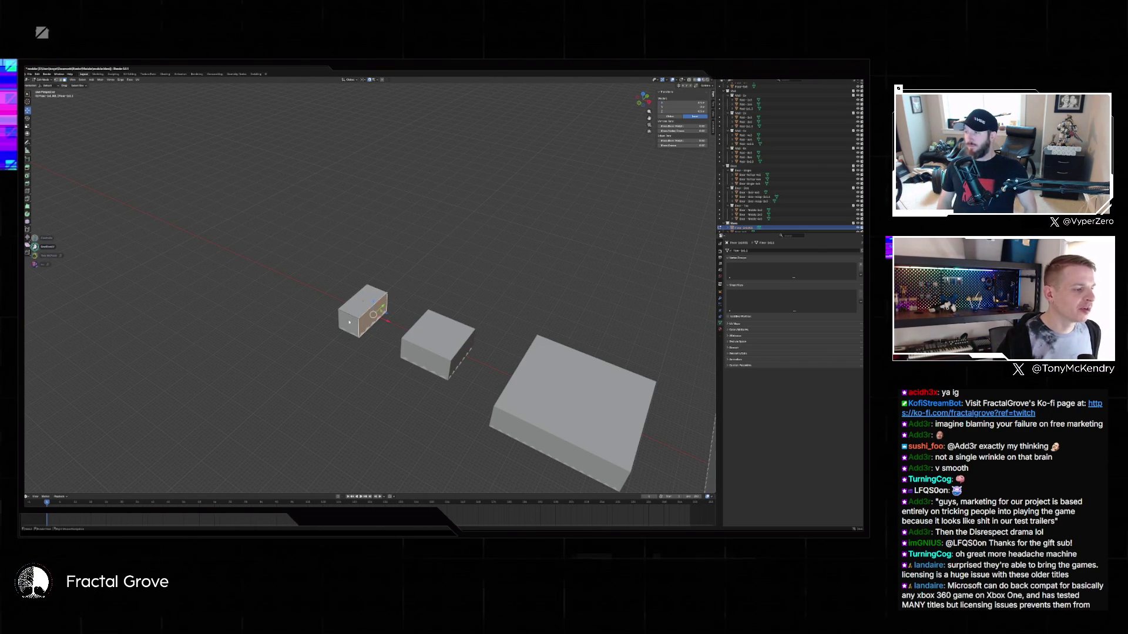
key("ctrl+z")
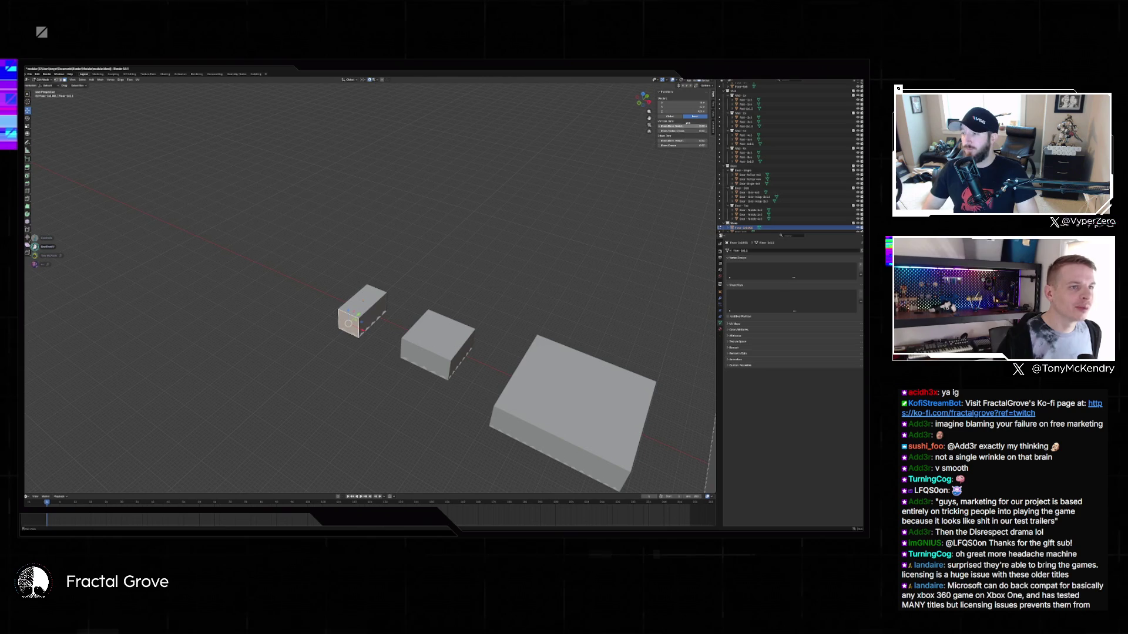
Set a new Y location value, then select the small cube and adjust one transform value.
left_click(684, 107)
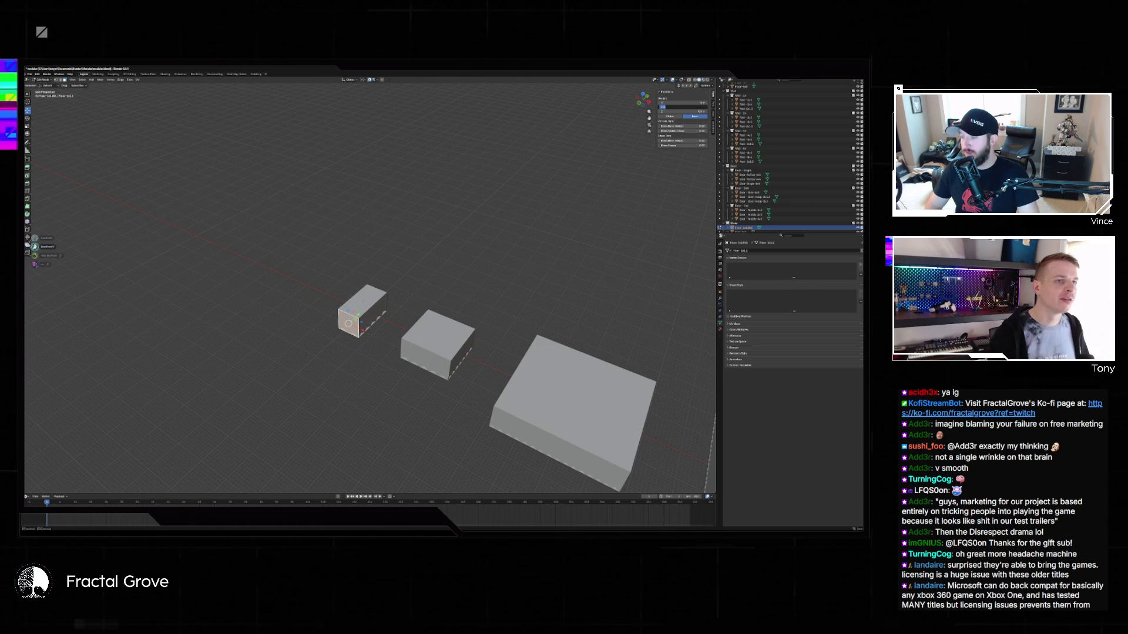
key("Return")
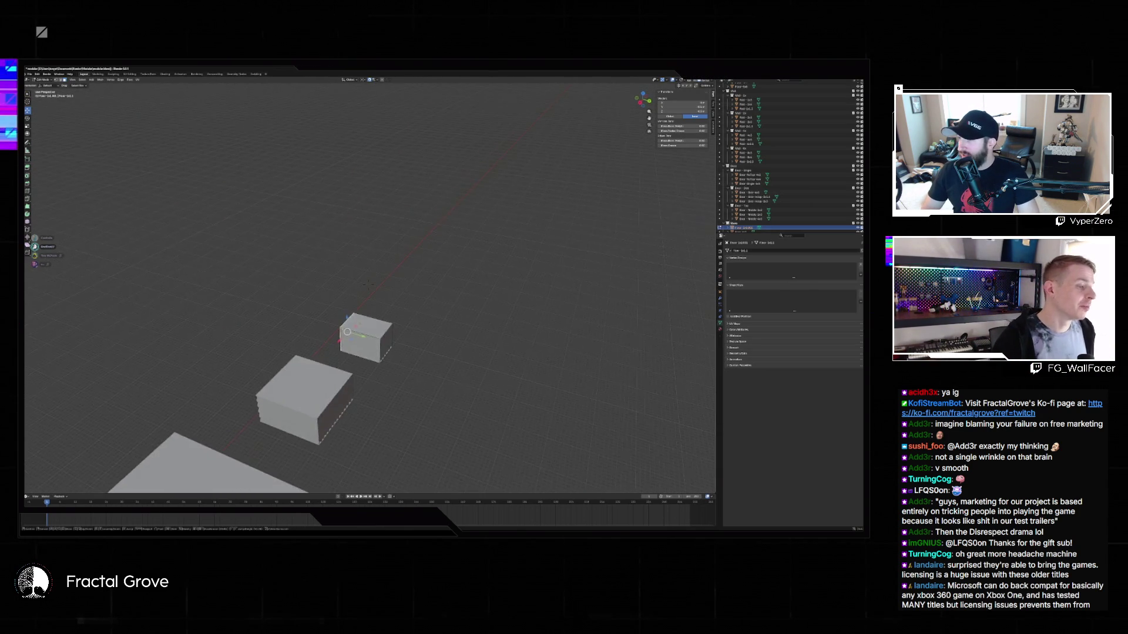
left_click(446, 224)
left_click(276, 333)
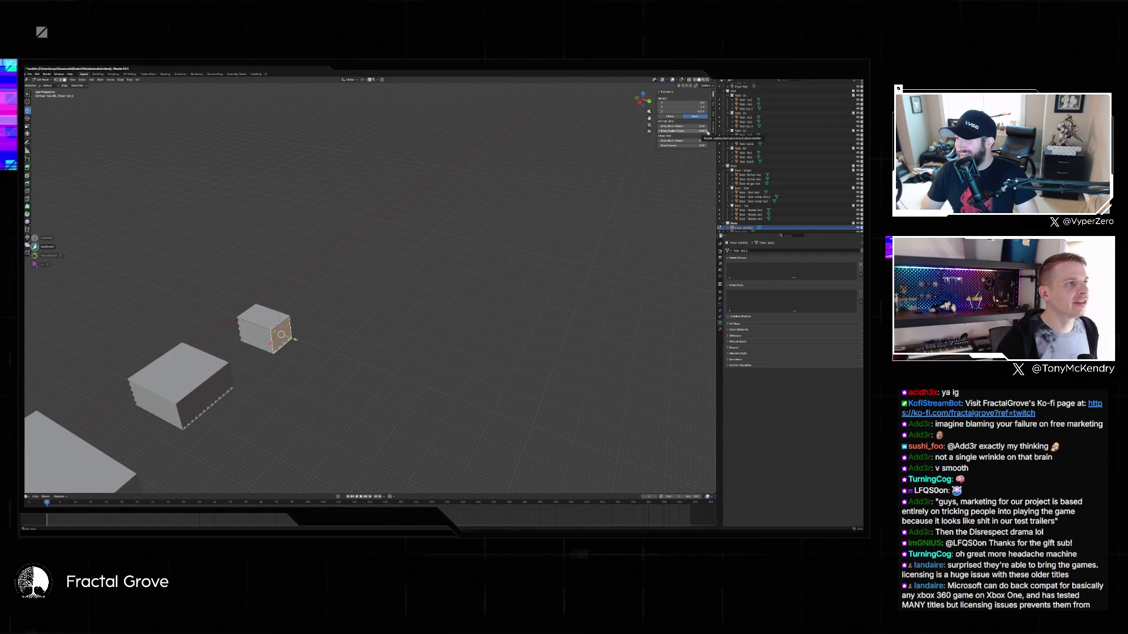
left_click(662, 107)
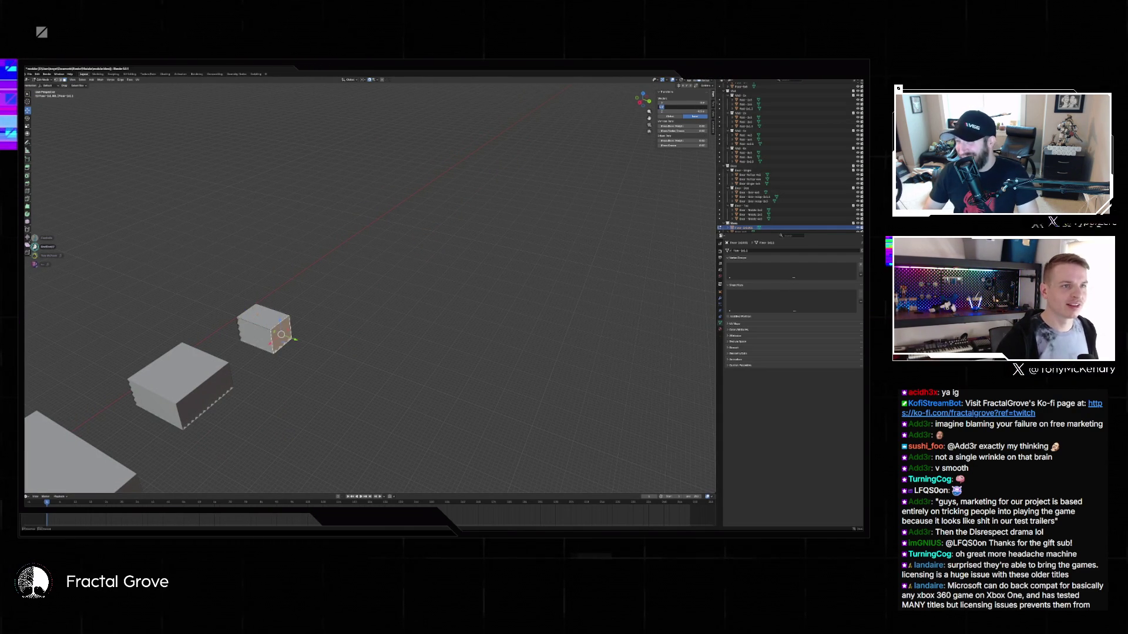
key("Return")
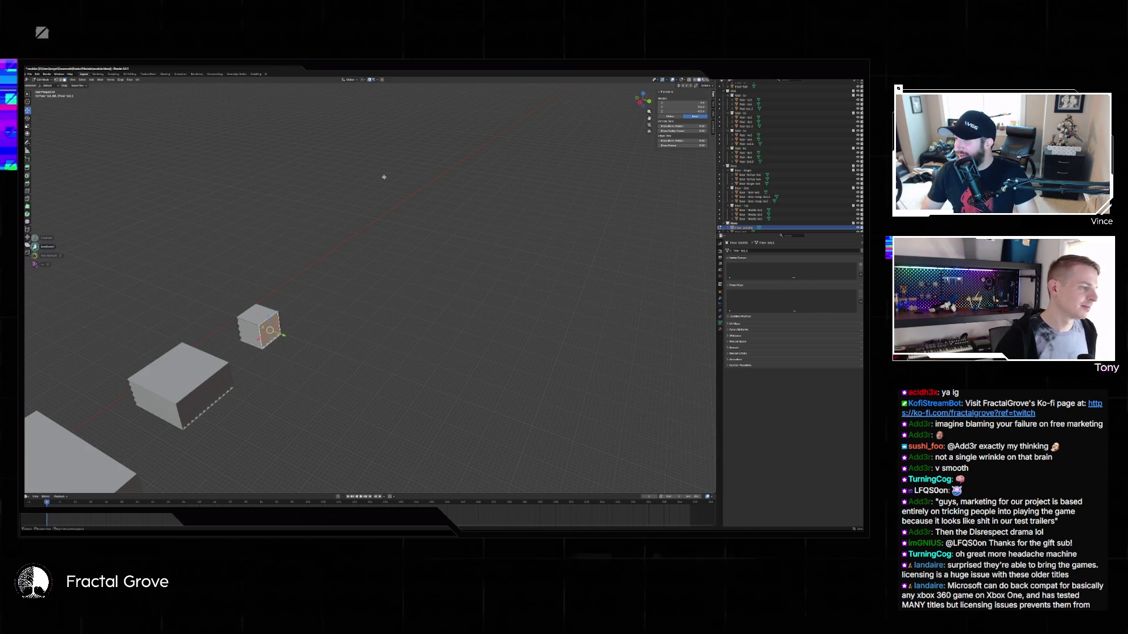
left_click(249, 333)
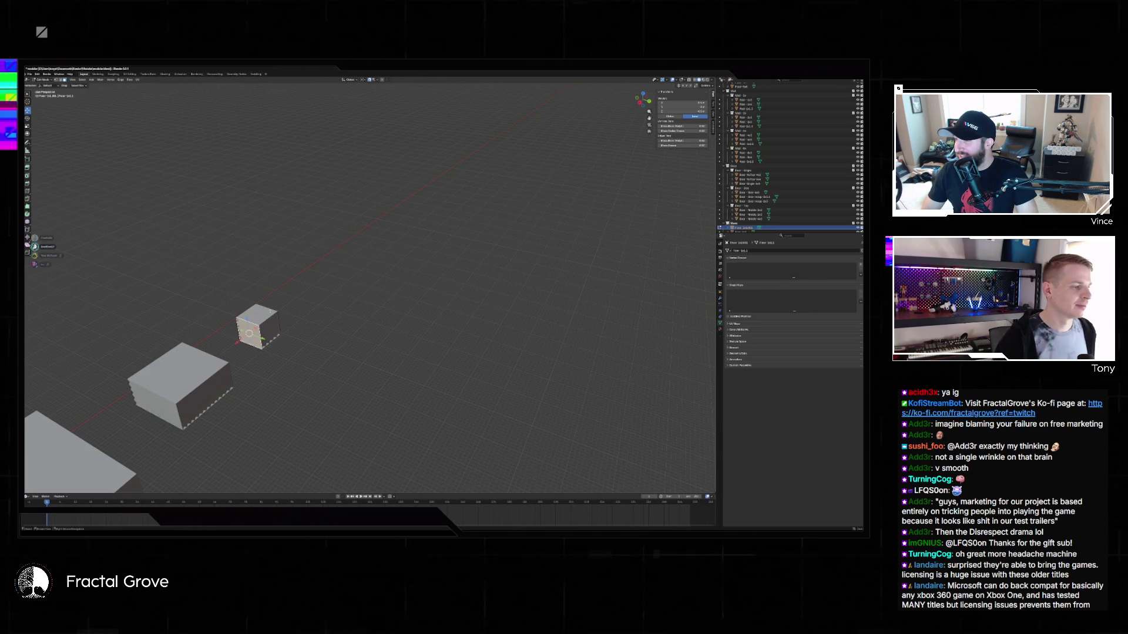
left_click(41, 79)
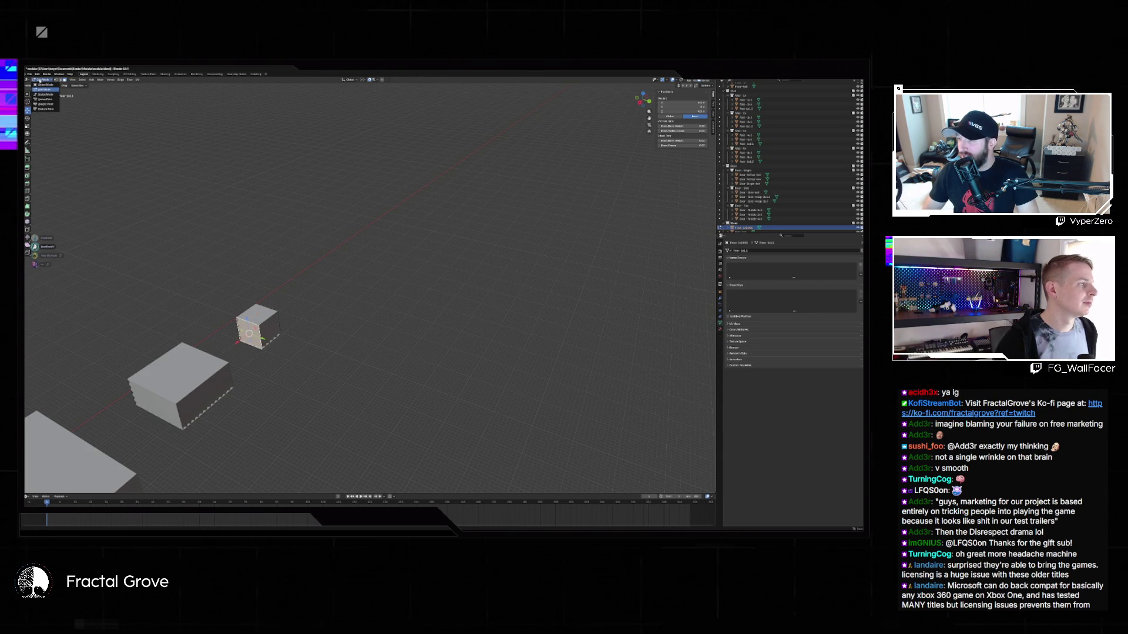
Put the small cube into Edit Mode and bring up the UV unwrapping menu.
left_click(39, 81)
key("Tab")
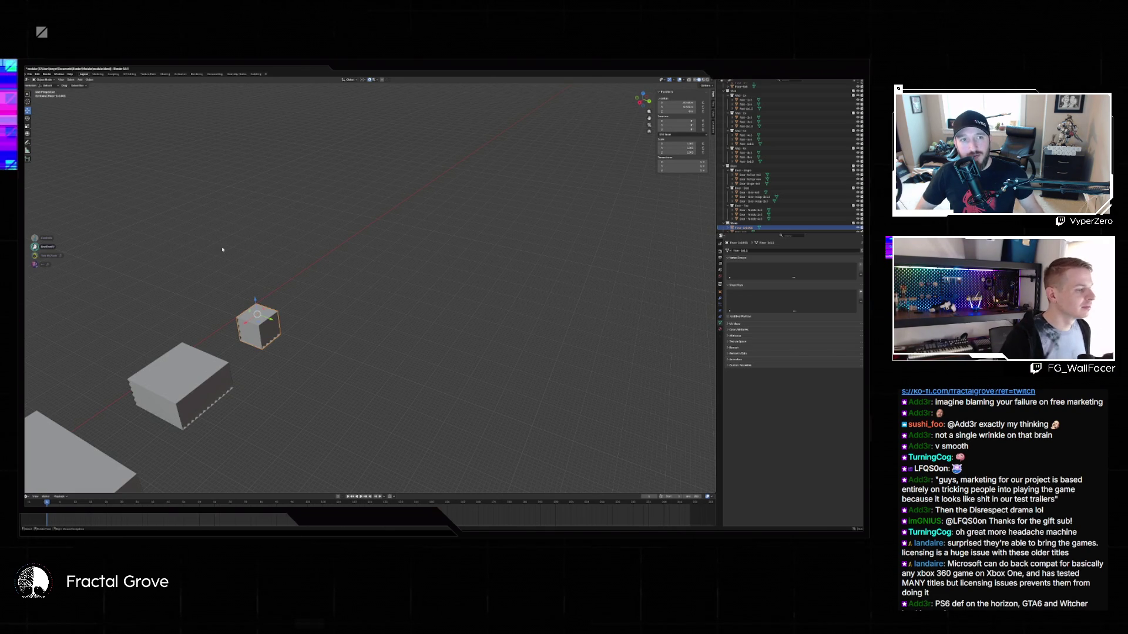
key("Tab")
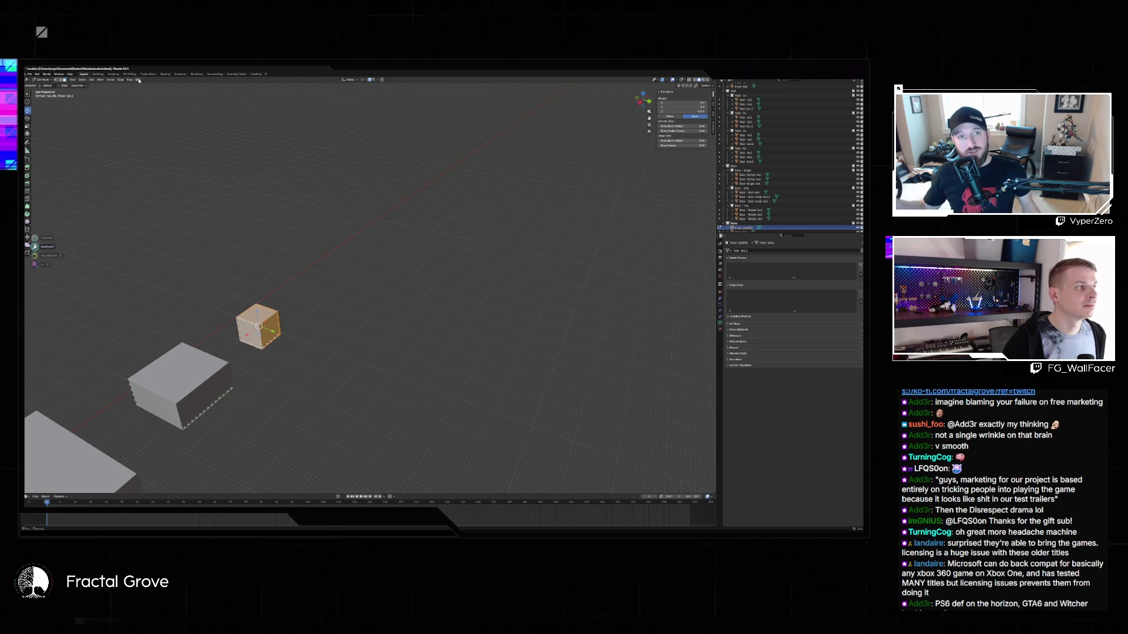
left_click(136, 80)
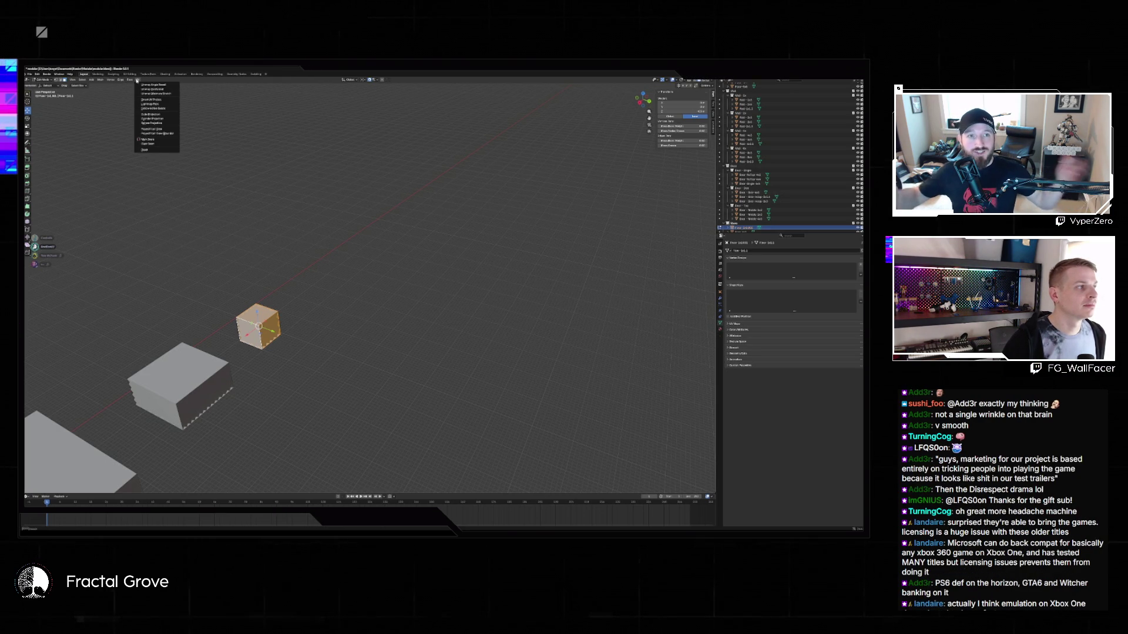
Unwrap the small cube with Smart UV Project and recalculate its face normals.
left_click(162, 102)
left_click(171, 142)
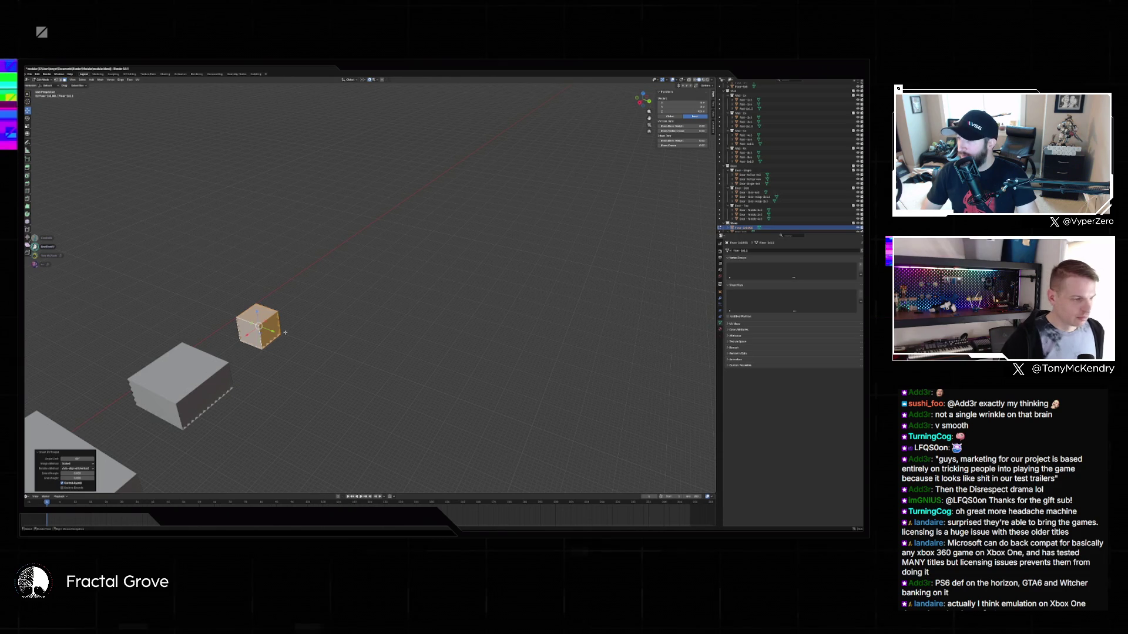
key("alt+n")
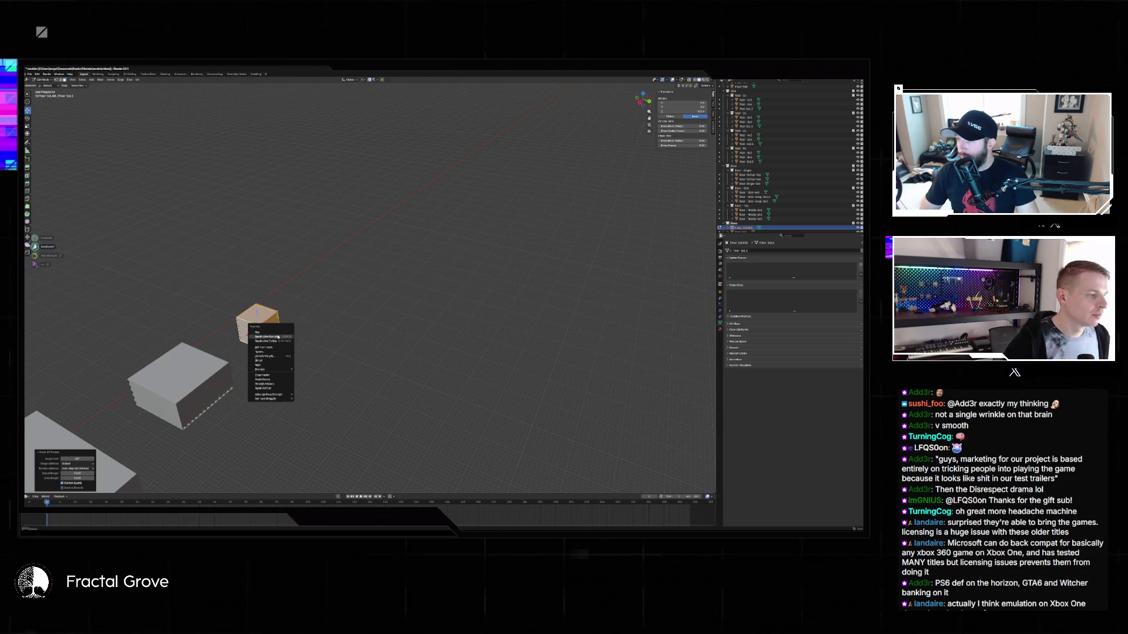
left_click(288, 346)
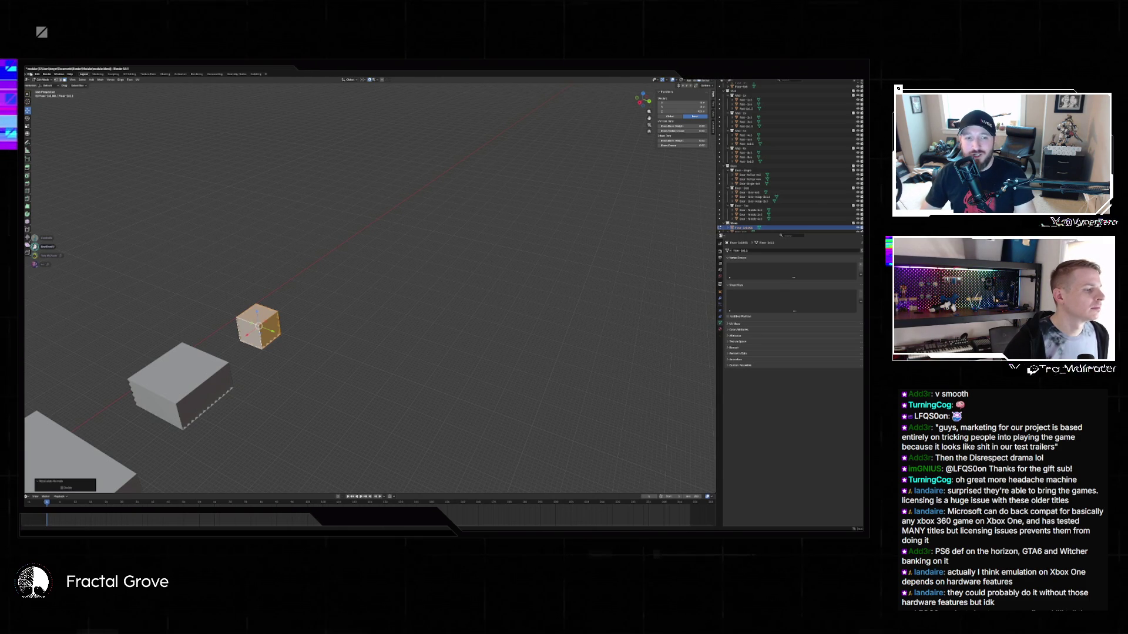
key("shift+grave")
Fly back to the row in Object Mode and rename the current cube.
key("s")
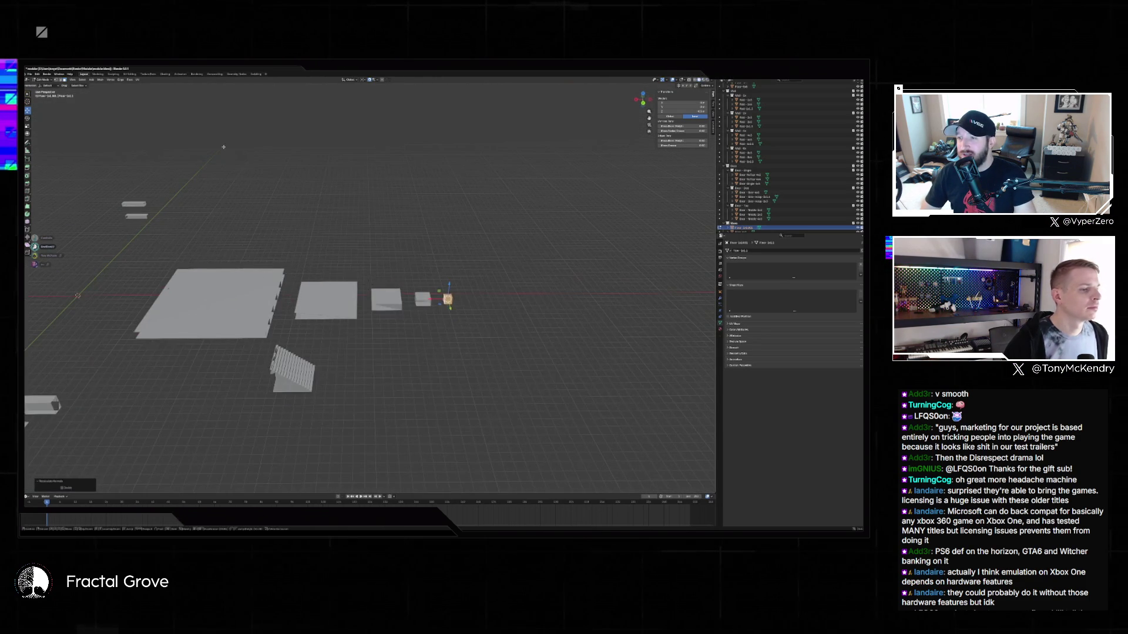
left_click(528, 232)
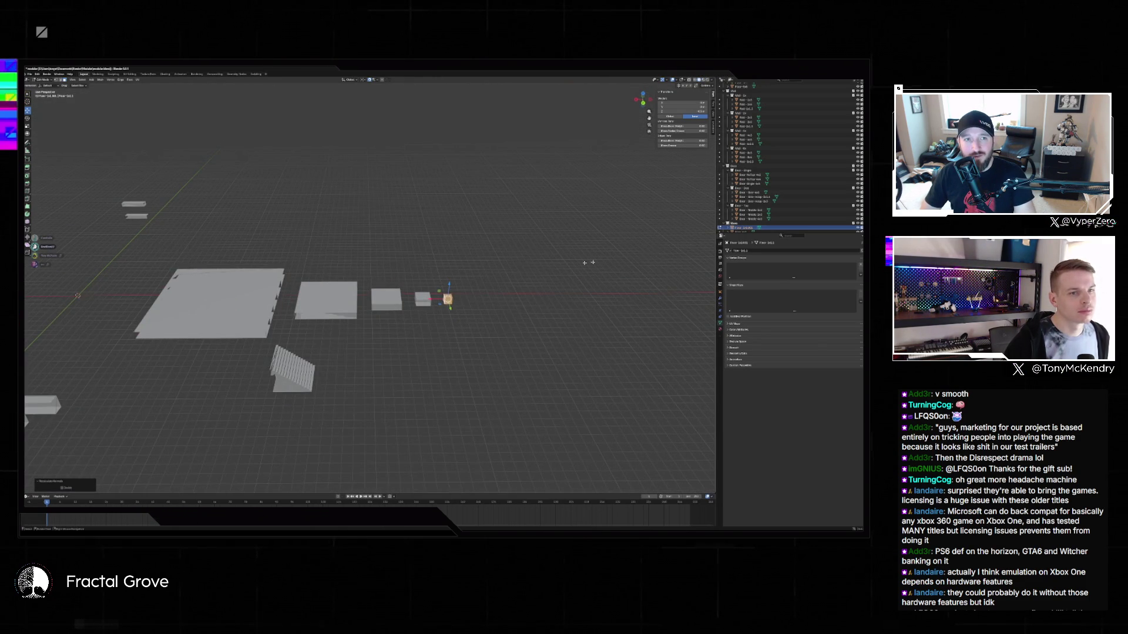
key("Tab")
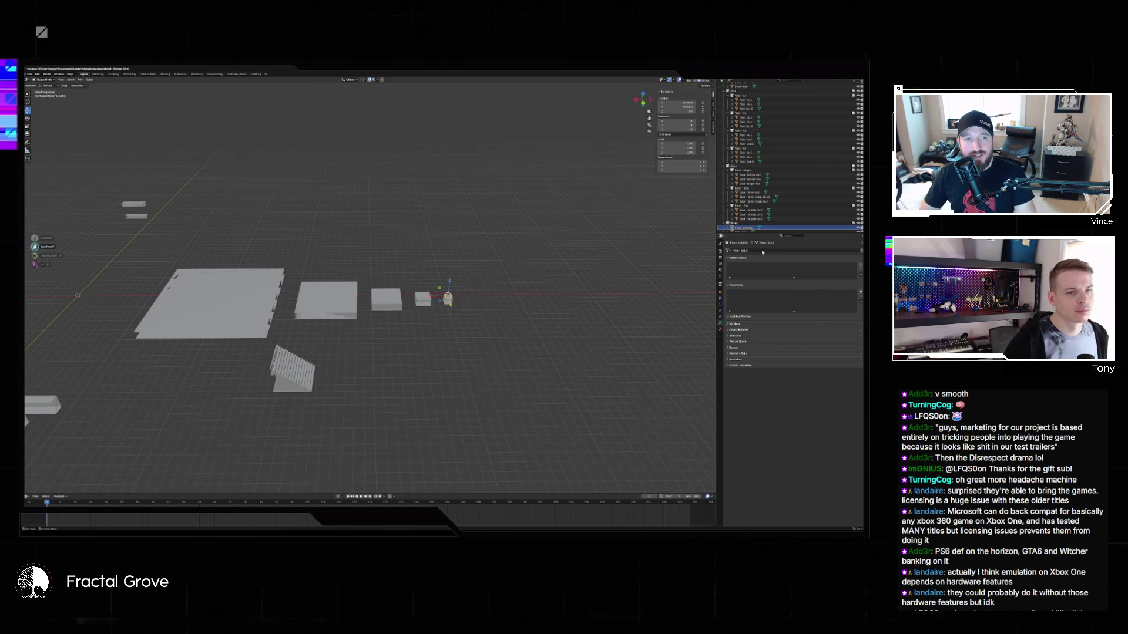
left_click(763, 252)
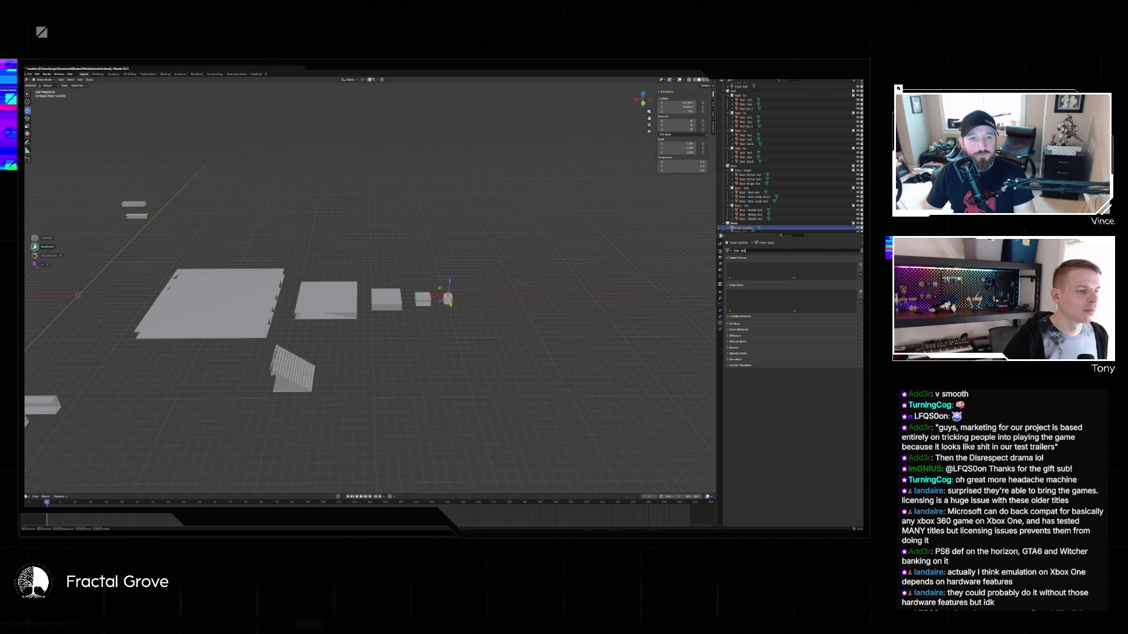
key("Return")
Rename the next small cube and the larger cube in the Object properties.
left_click(421, 297)
left_click(749, 251)
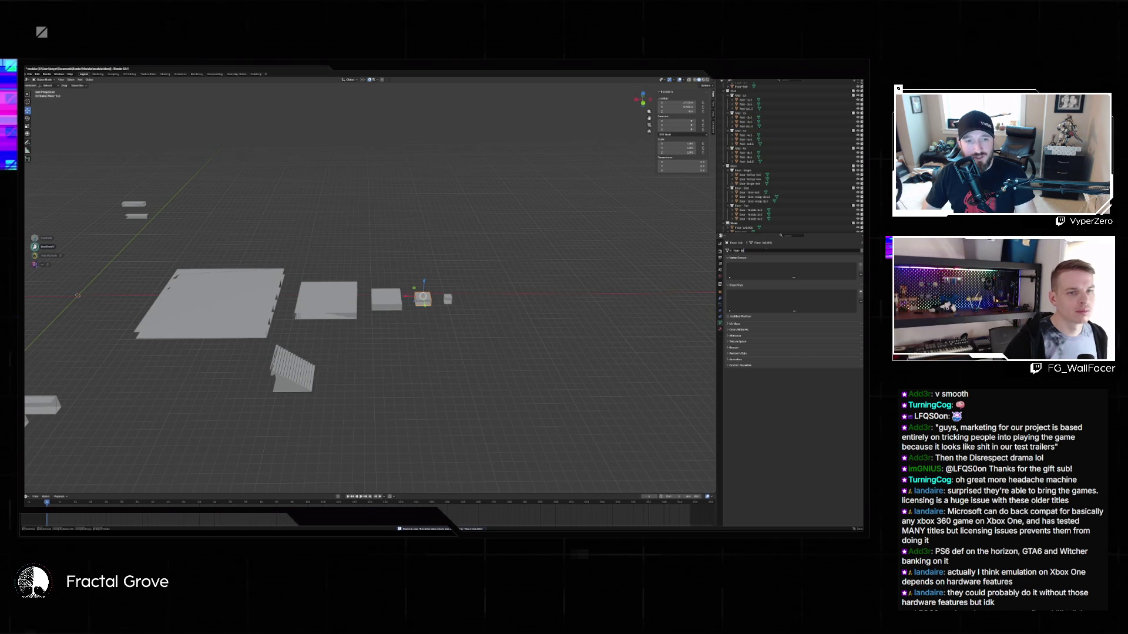
key("Return")
left_click(395, 299)
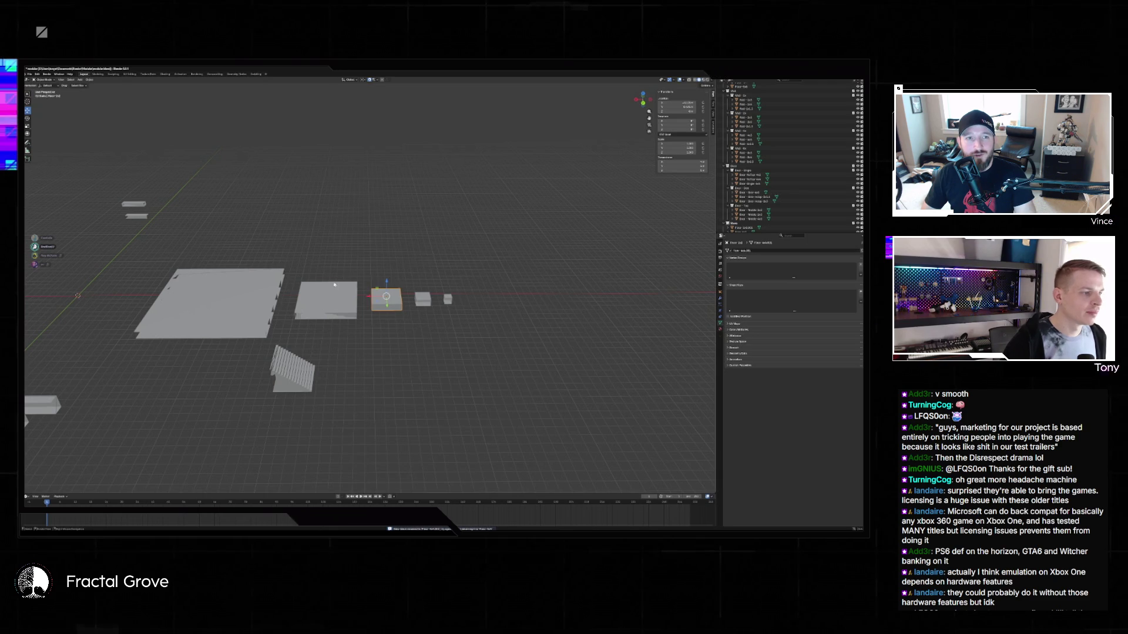
left_click(326, 300)
left_click(760, 251)
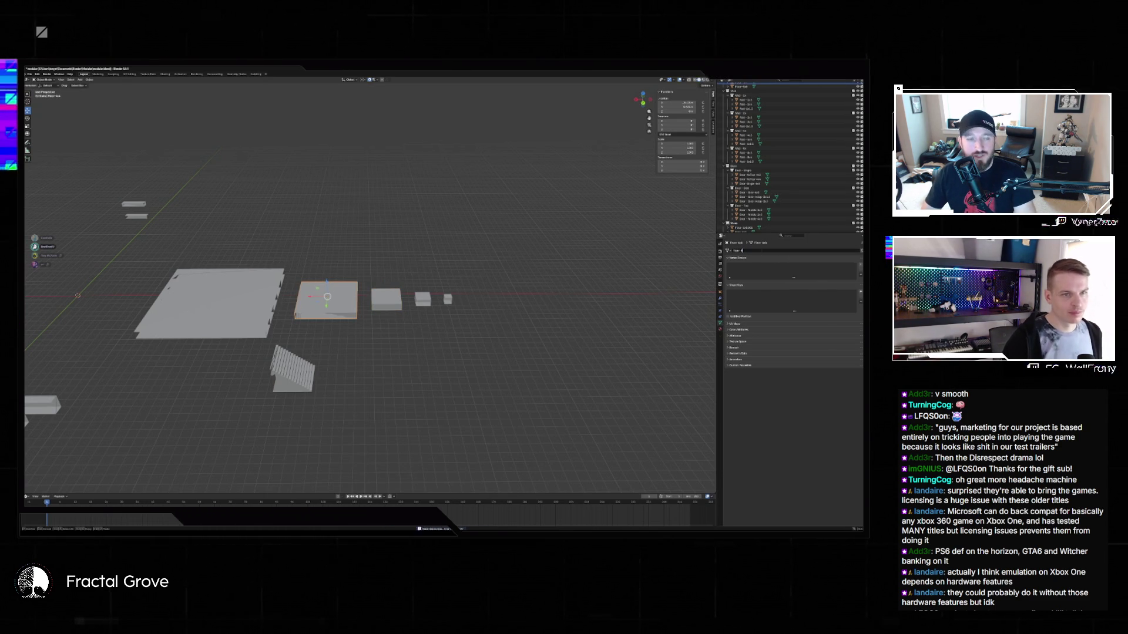
key("Return")
Select the large floor plane together with the row of cubes.
left_click(258, 291)
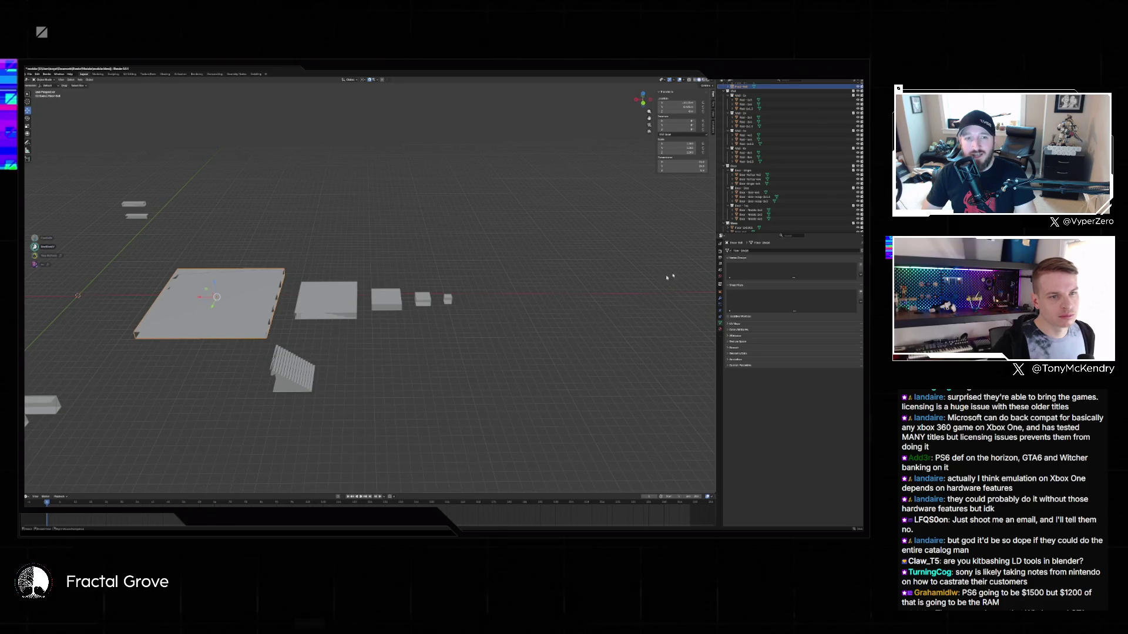
left_click(344, 296)
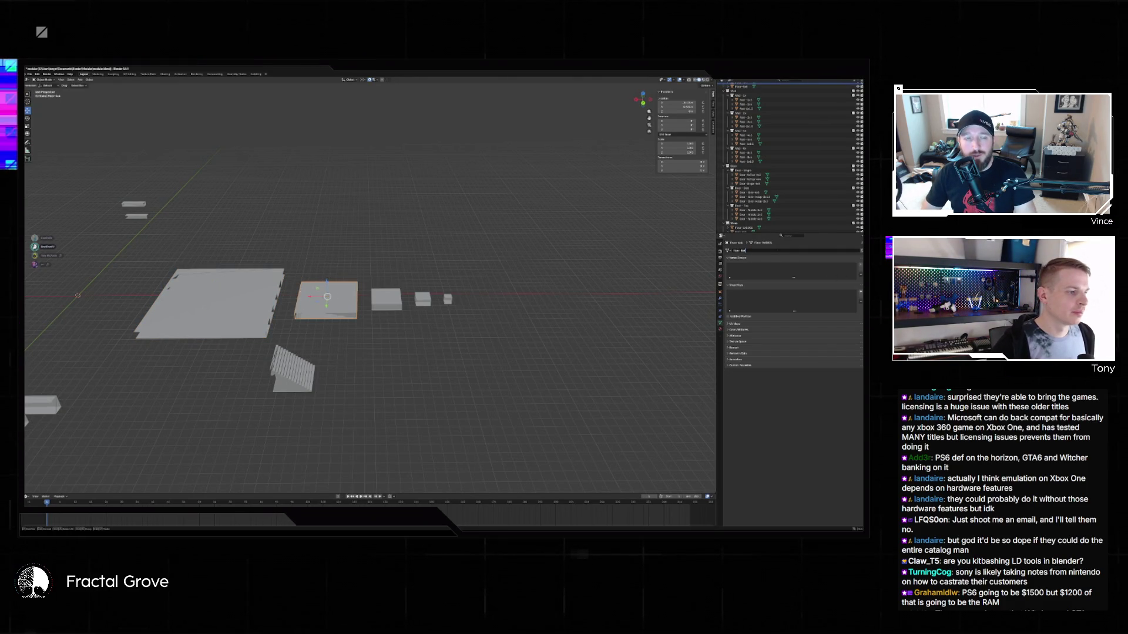
left_click(388, 299)
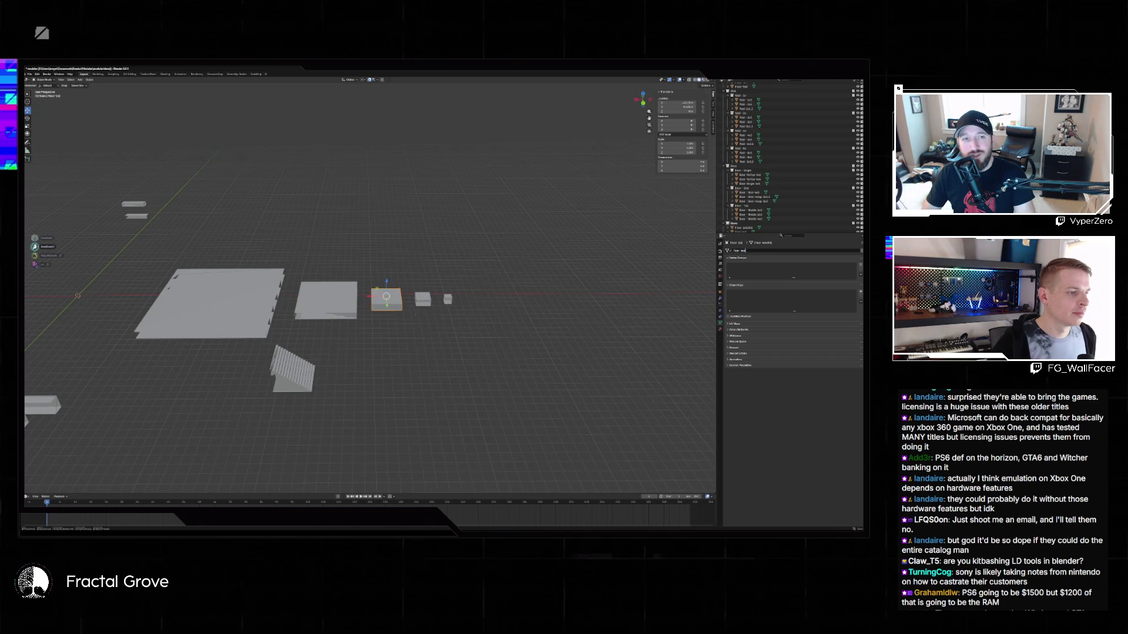
left_click(423, 301)
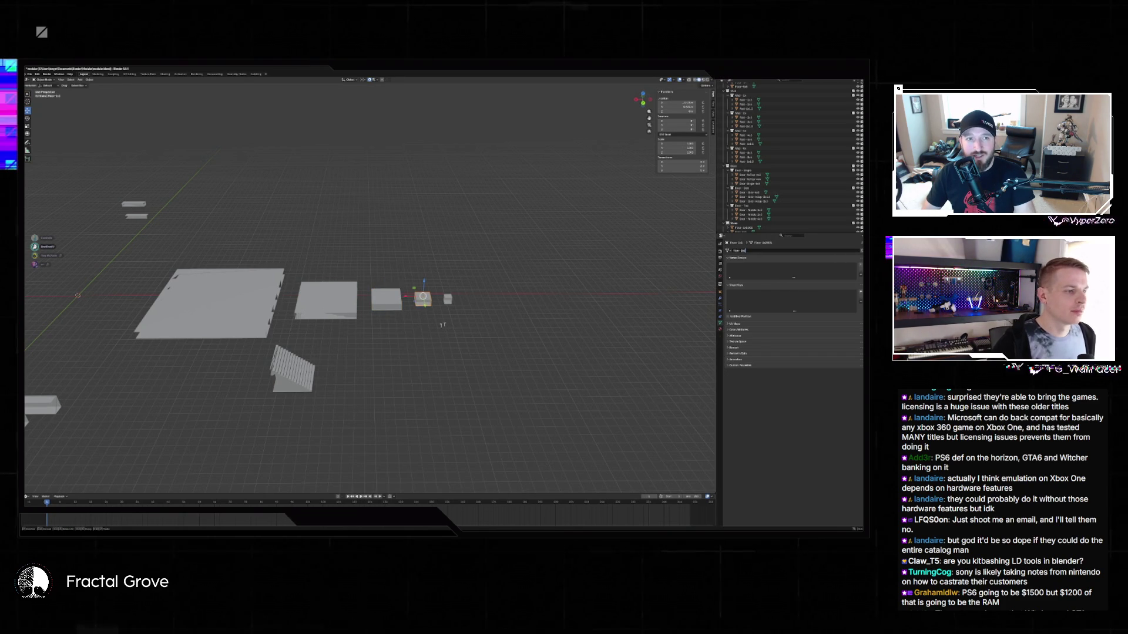
left_click(447, 298)
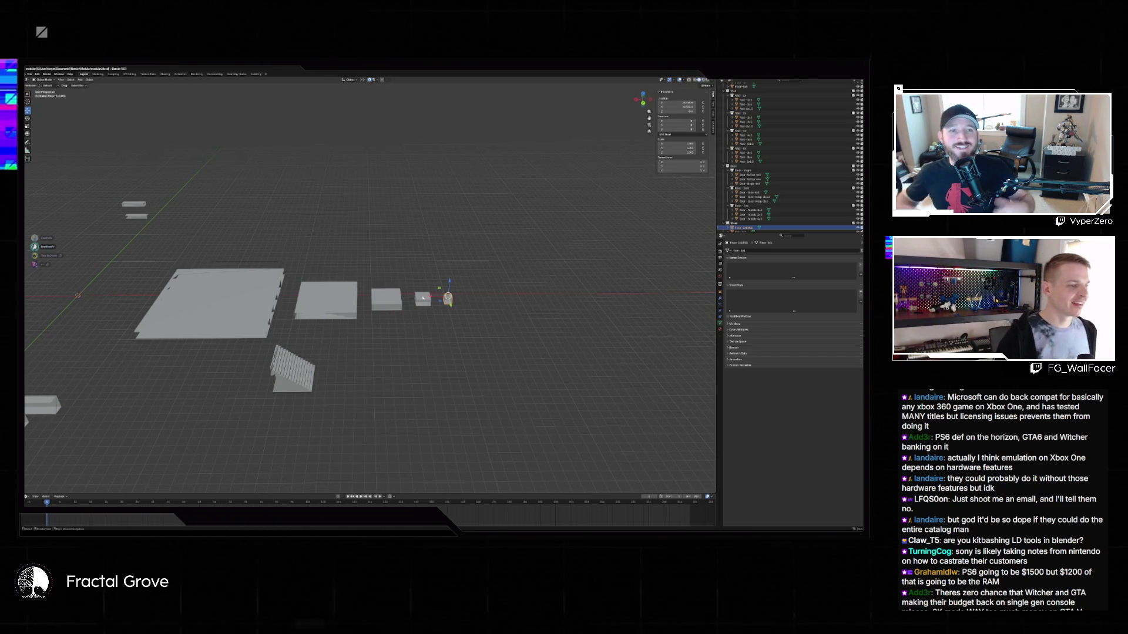
left_click(418, 297)
left_click(339, 296)
left_click(276, 276, "shift")
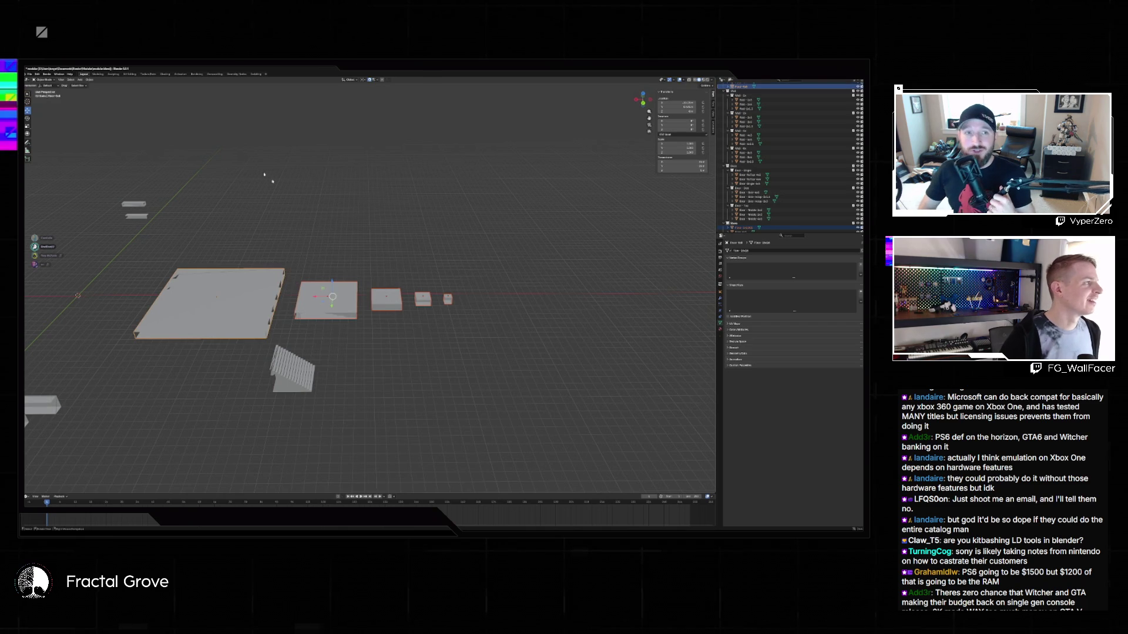
left_click(28, 74)
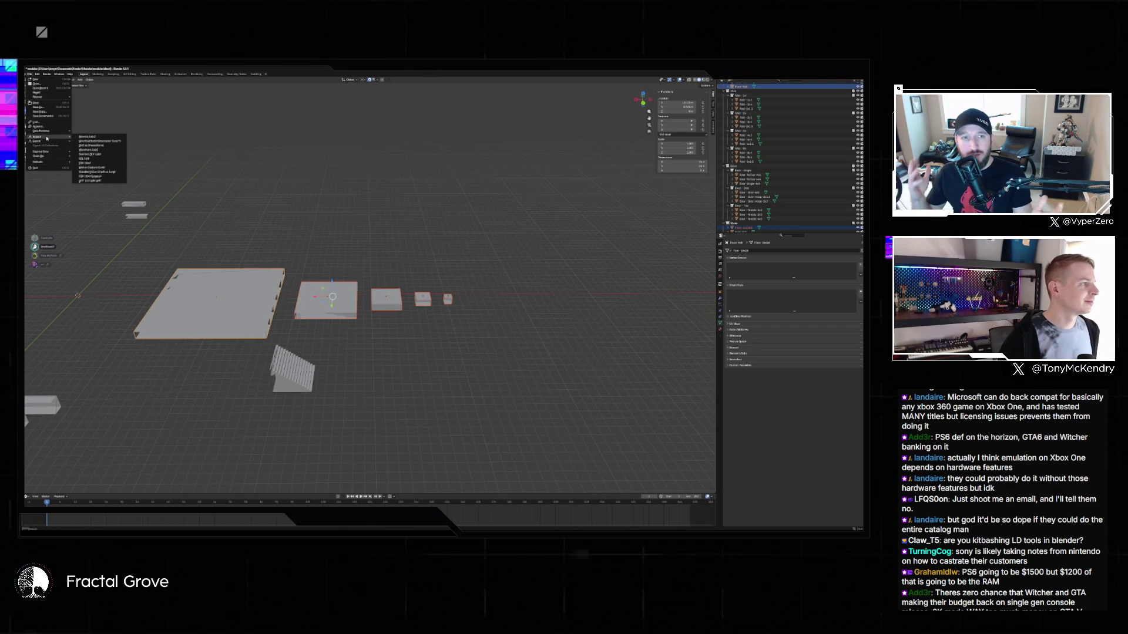
Choose FBX export for the selected objects and change the up-axis setting.
mouse_move(45, 142)
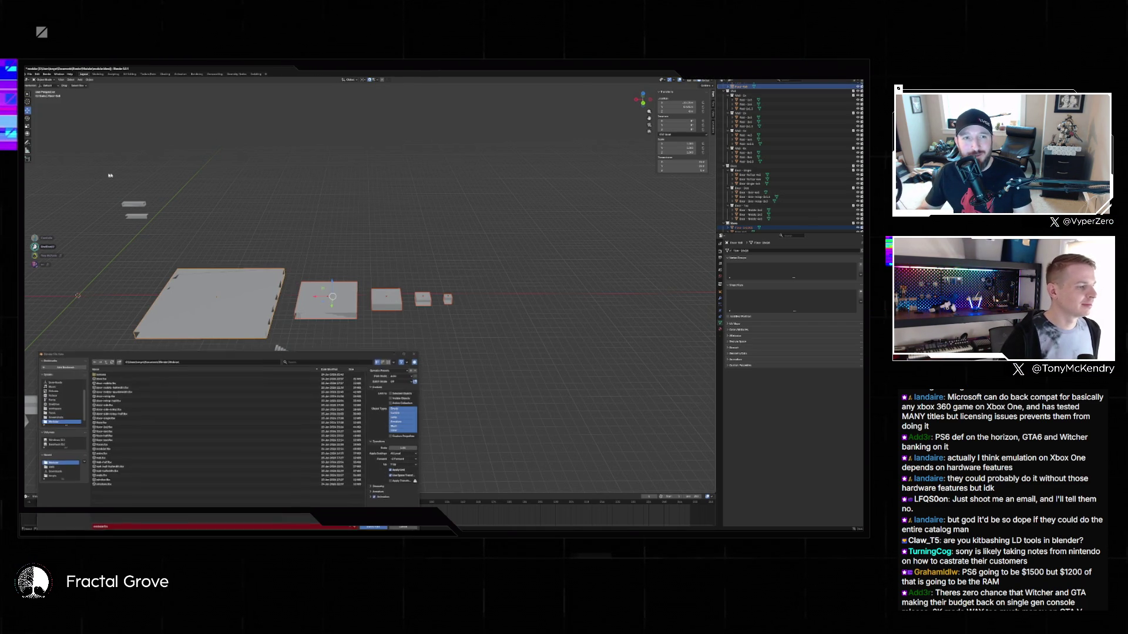
left_click(97, 175)
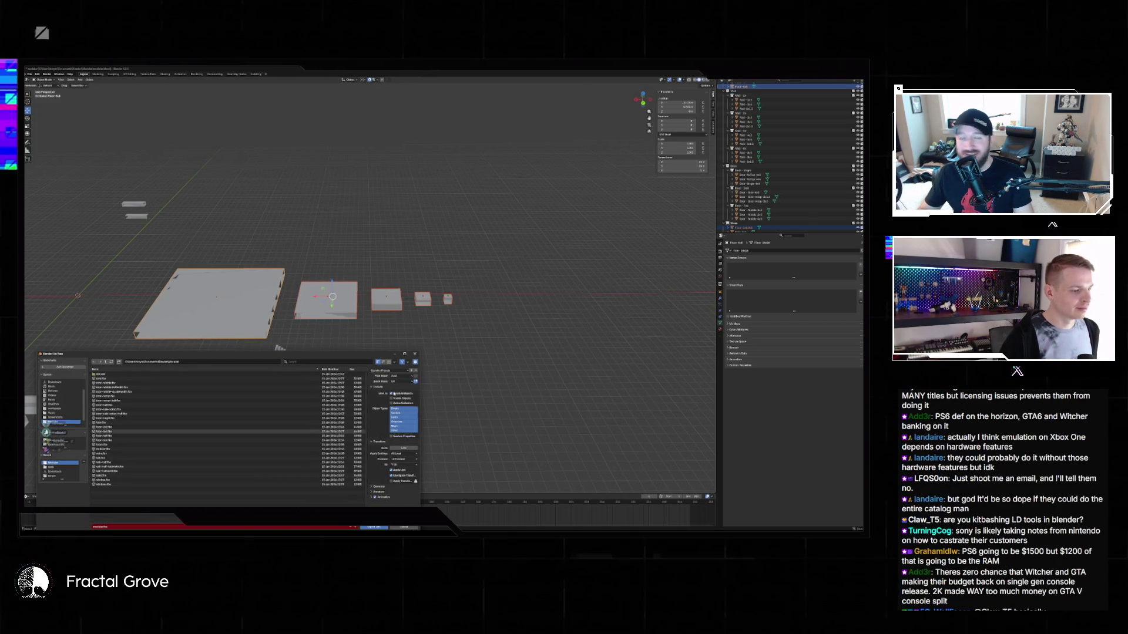
left_click(403, 465)
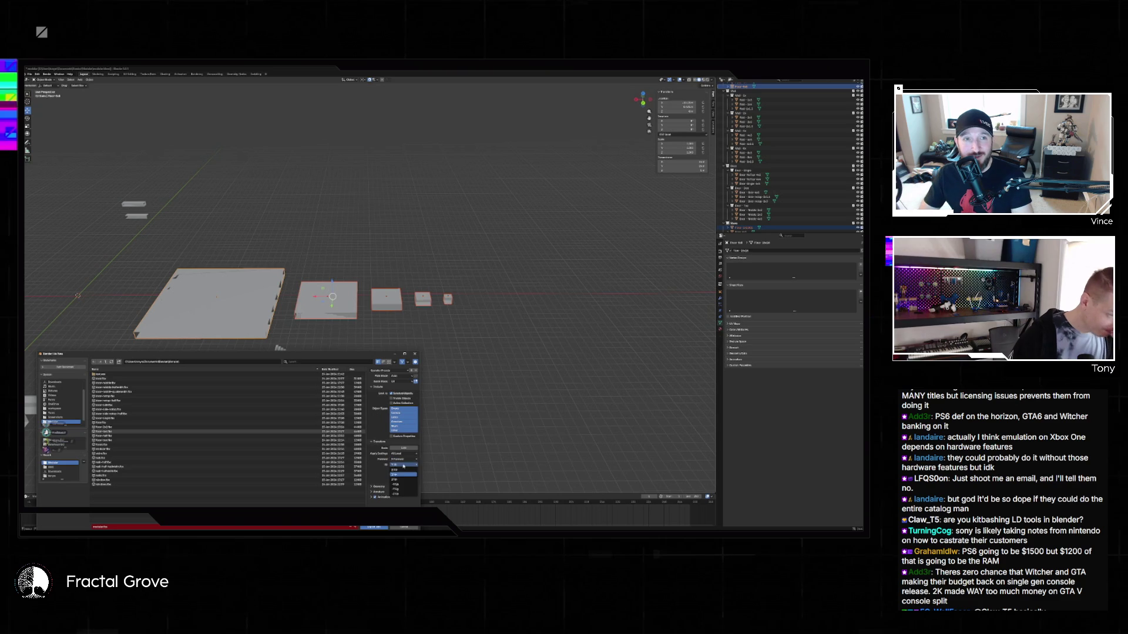
left_click(397, 480)
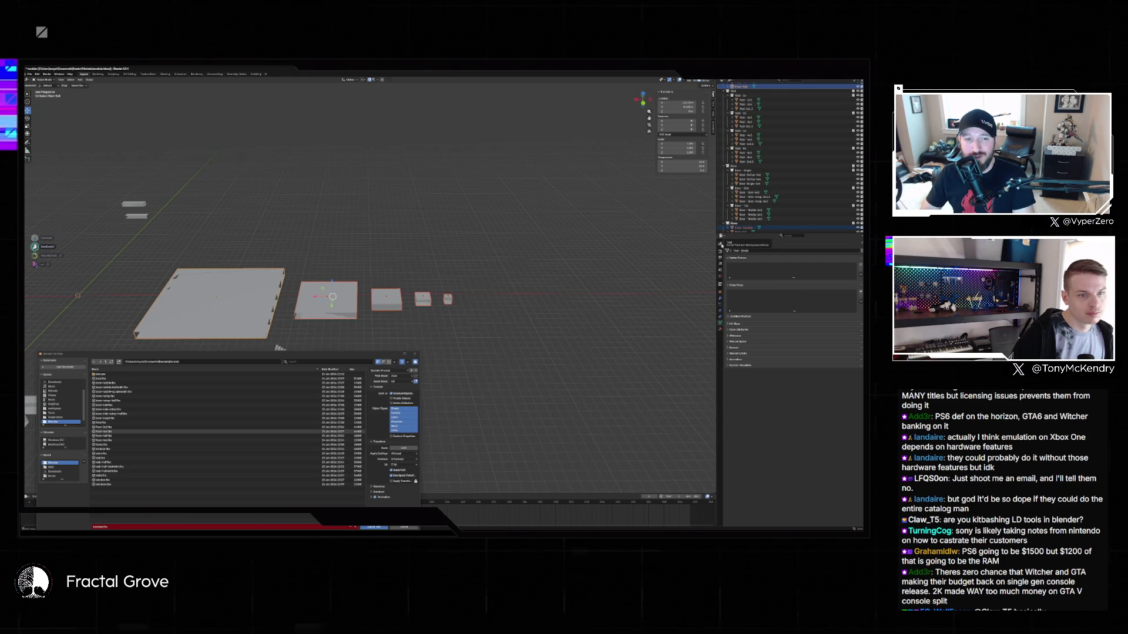
Check the scene's unit settings, then import the staircase file.
left_click(720, 243)
left_click(720, 252)
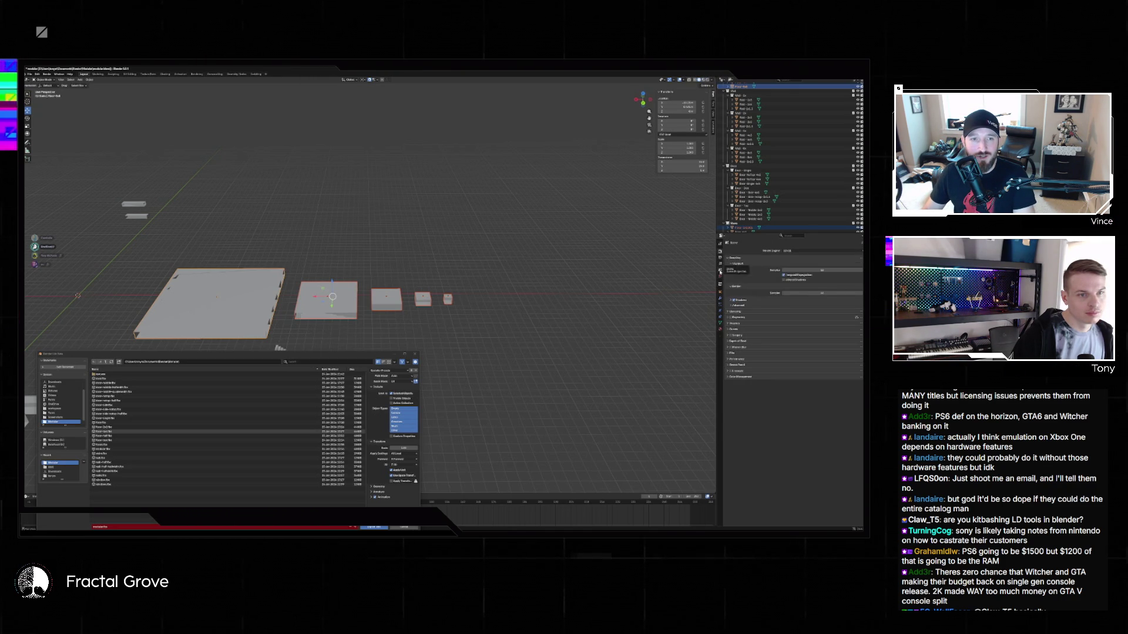
left_click(720, 271)
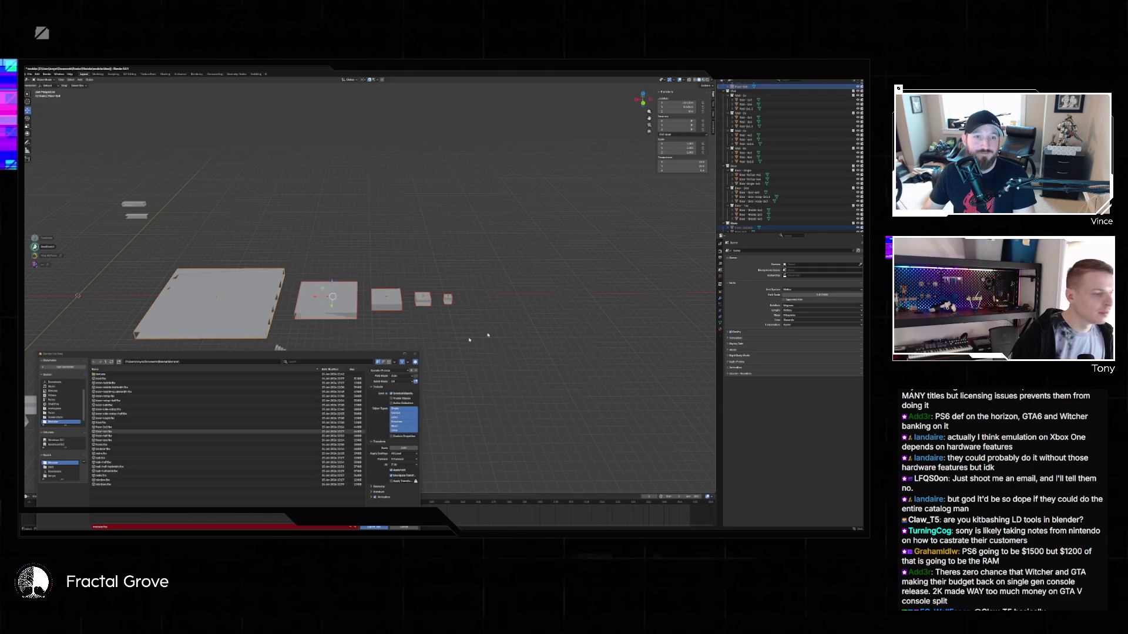
left_click(99, 423)
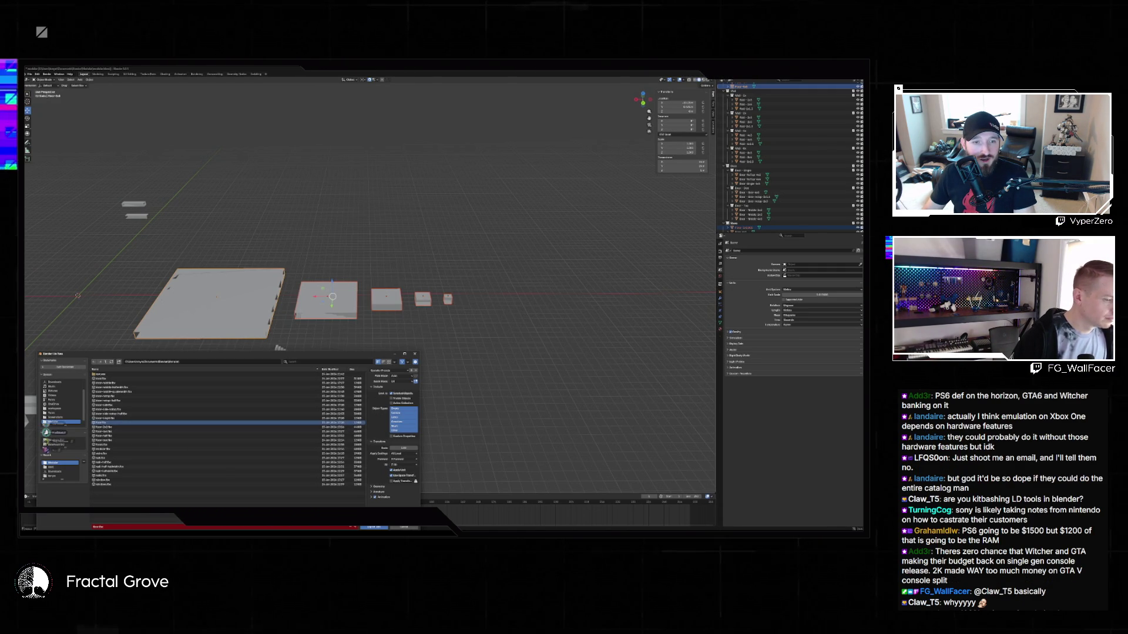
left_click(374, 527)
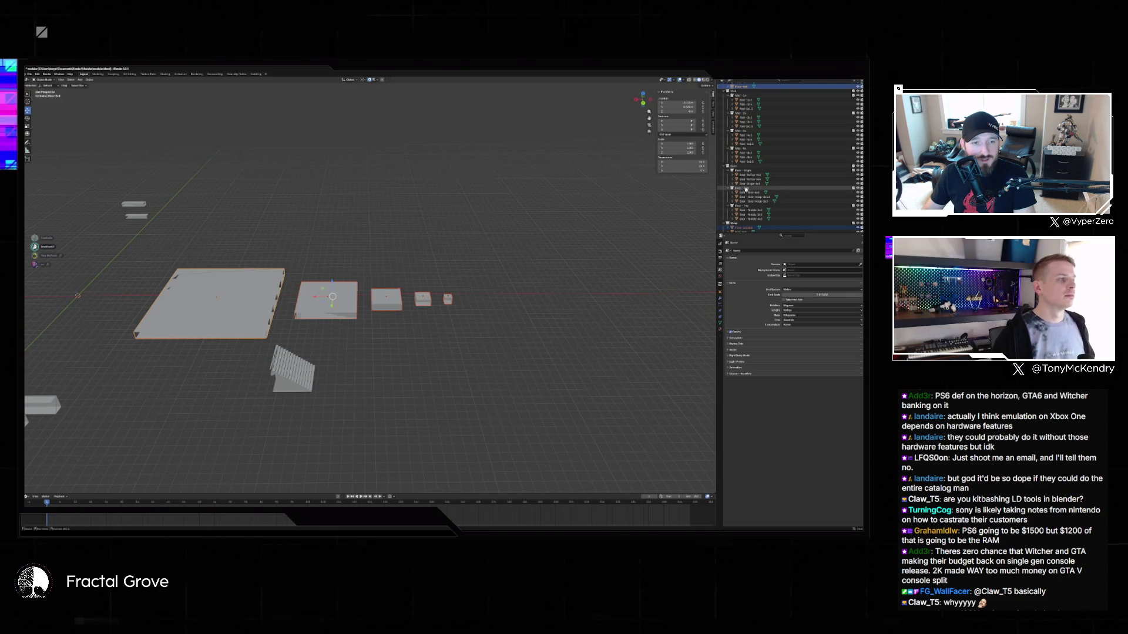
Back in Unreal, place the newly imported mesh into the level via Place Actor in the Content Drawer.
key("alt+Tab")
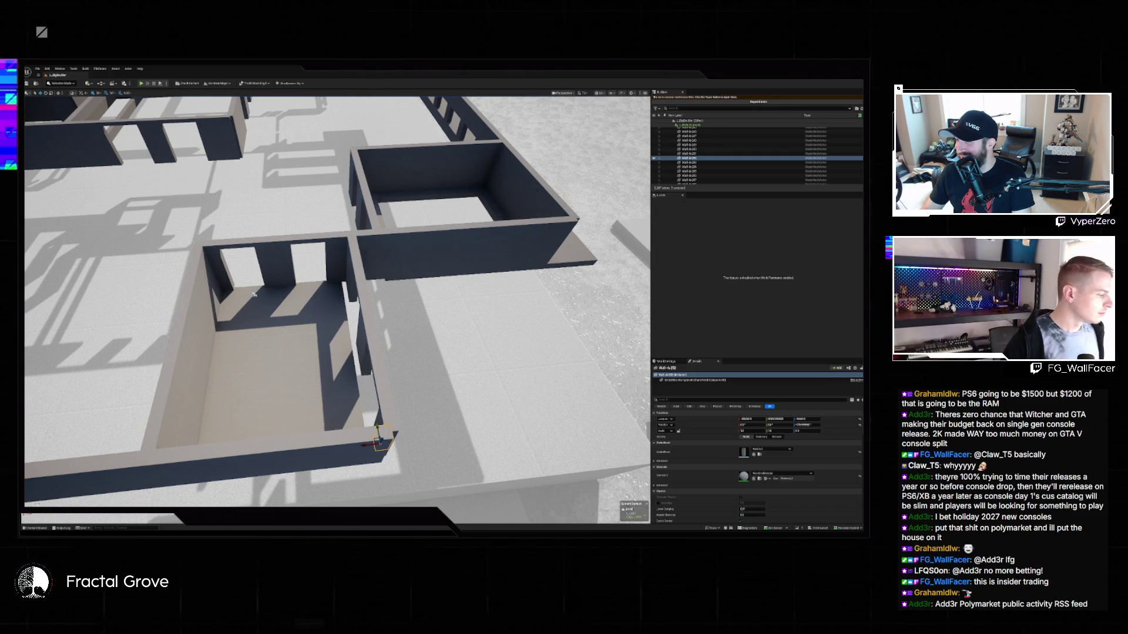
key("ctrl+space")
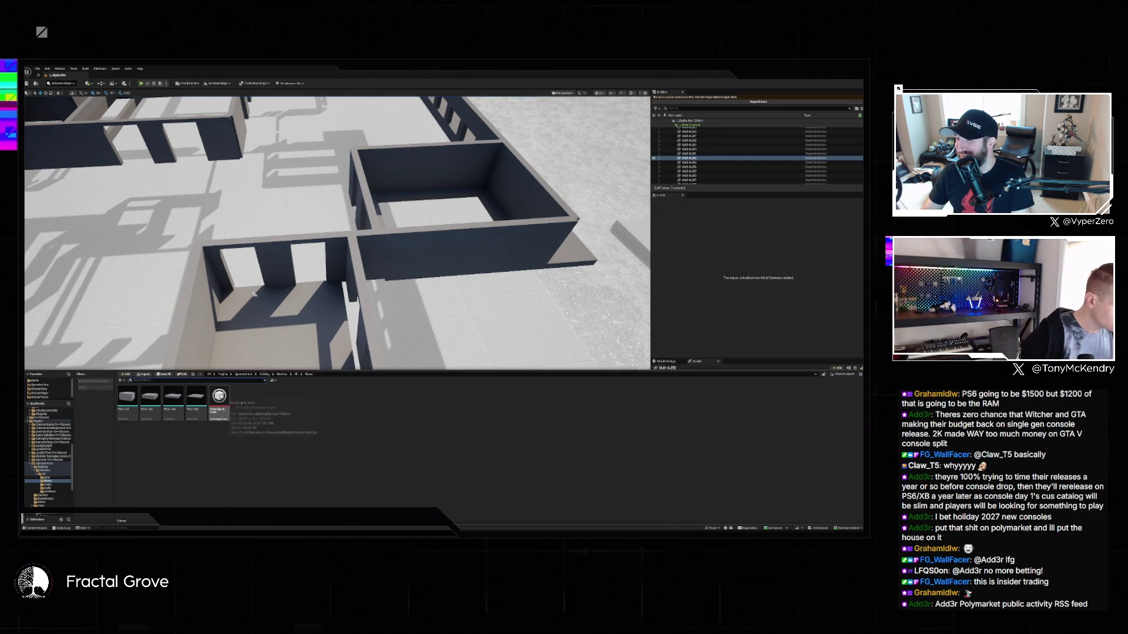
right_click(228, 399)
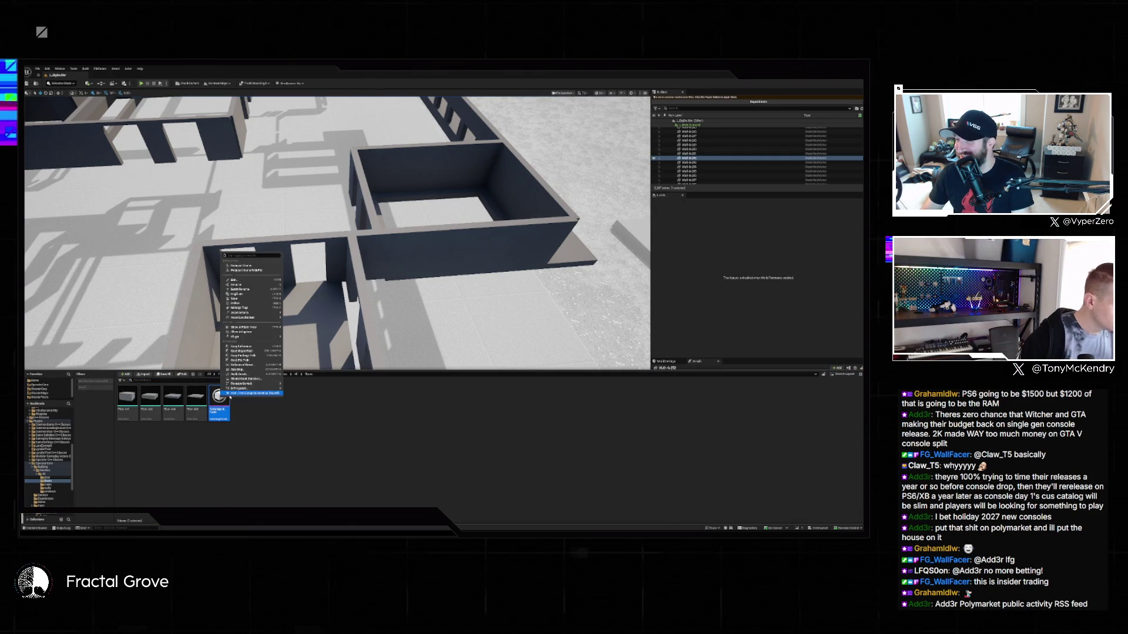
left_click(248, 266)
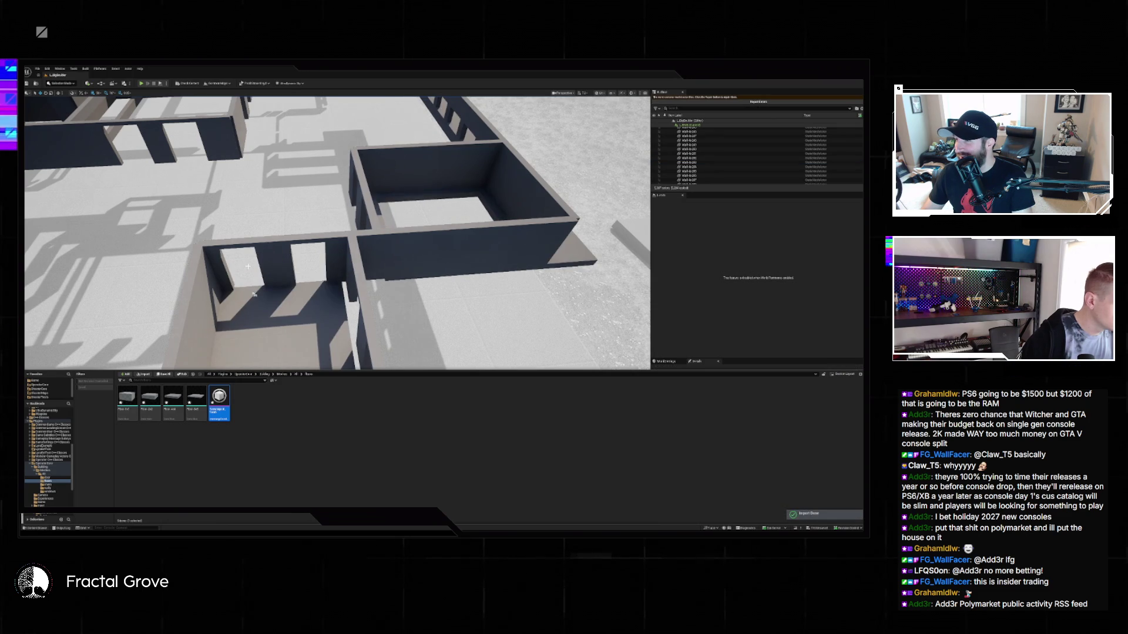
left_click(254, 294)
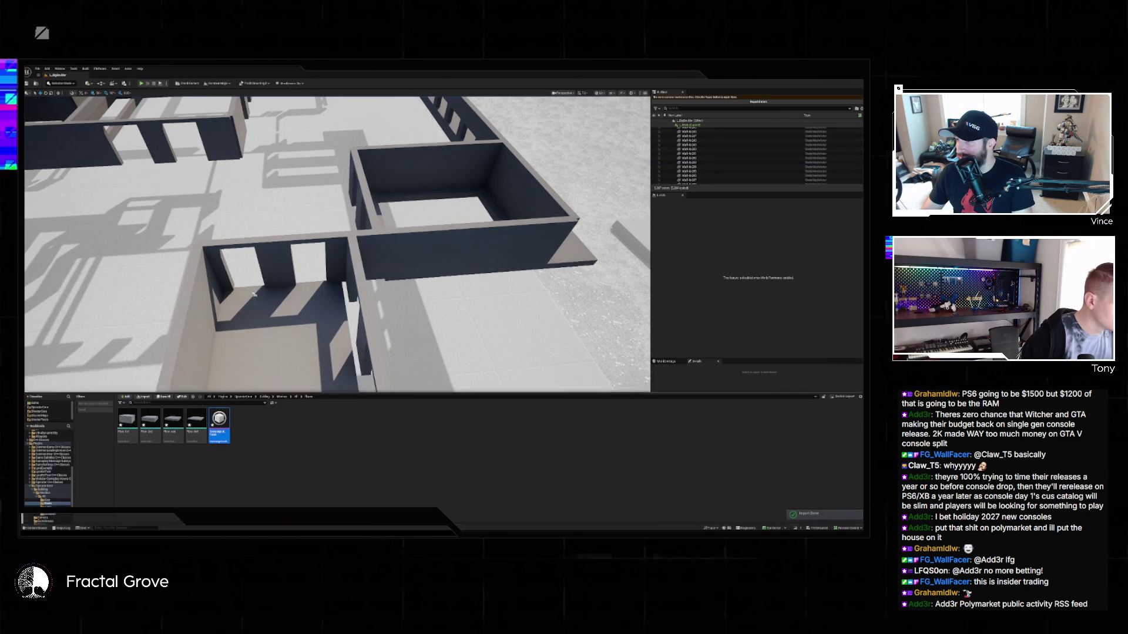
scroll(258, 296, "down", 5)
scroll(270, 303, "up", 8)
scroll(274, 304, "down", 10)
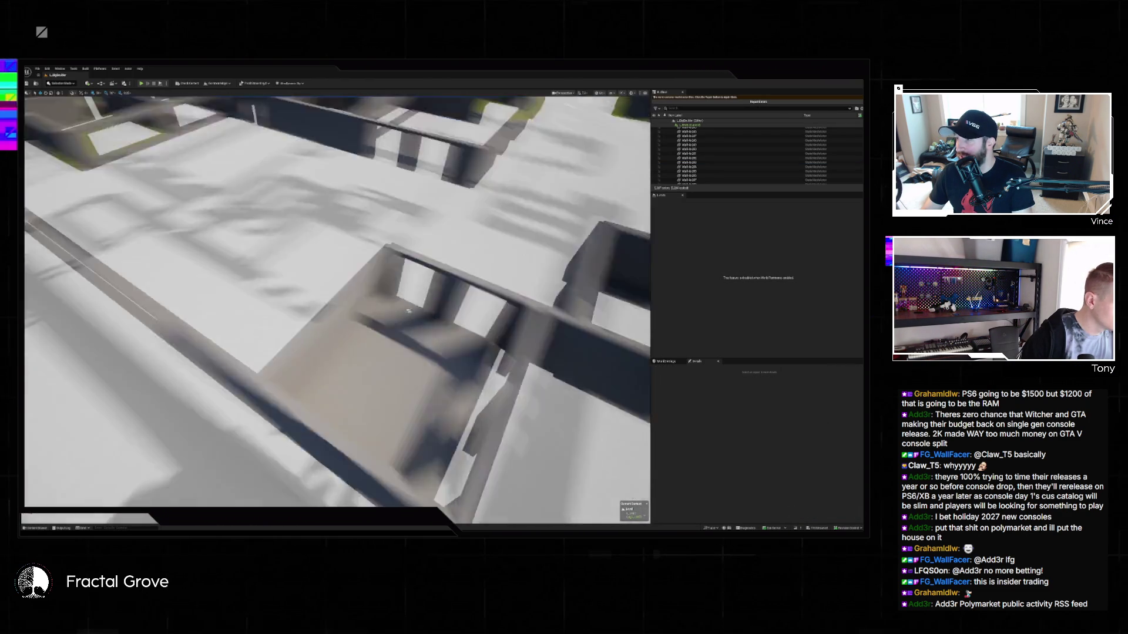
scroll(264, 345, "up", 10)
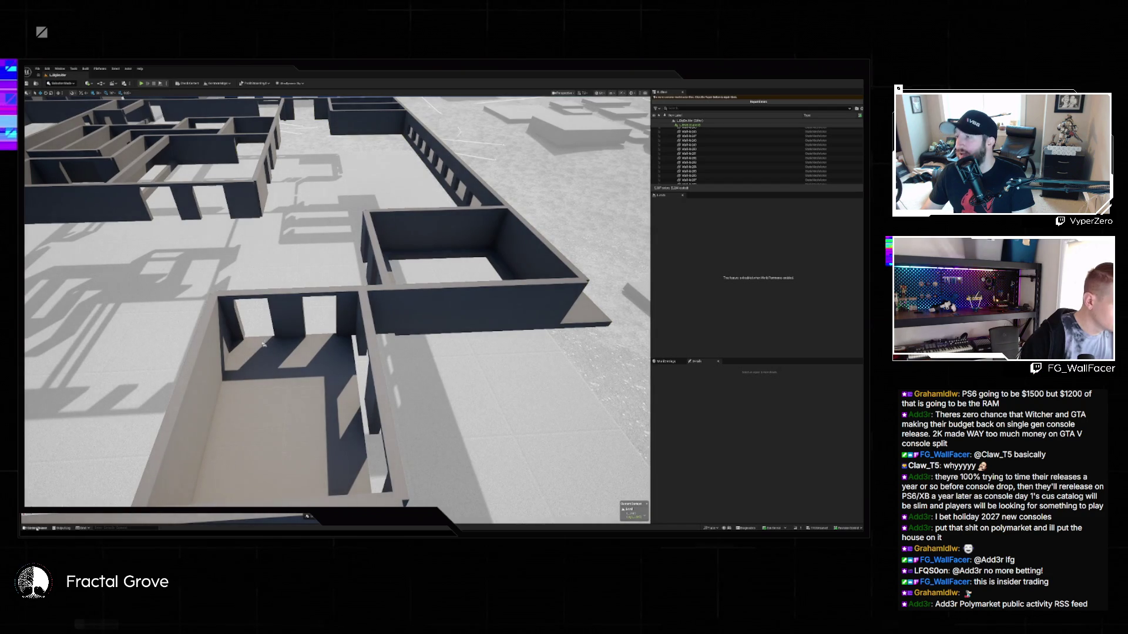
key("ctrl+space")
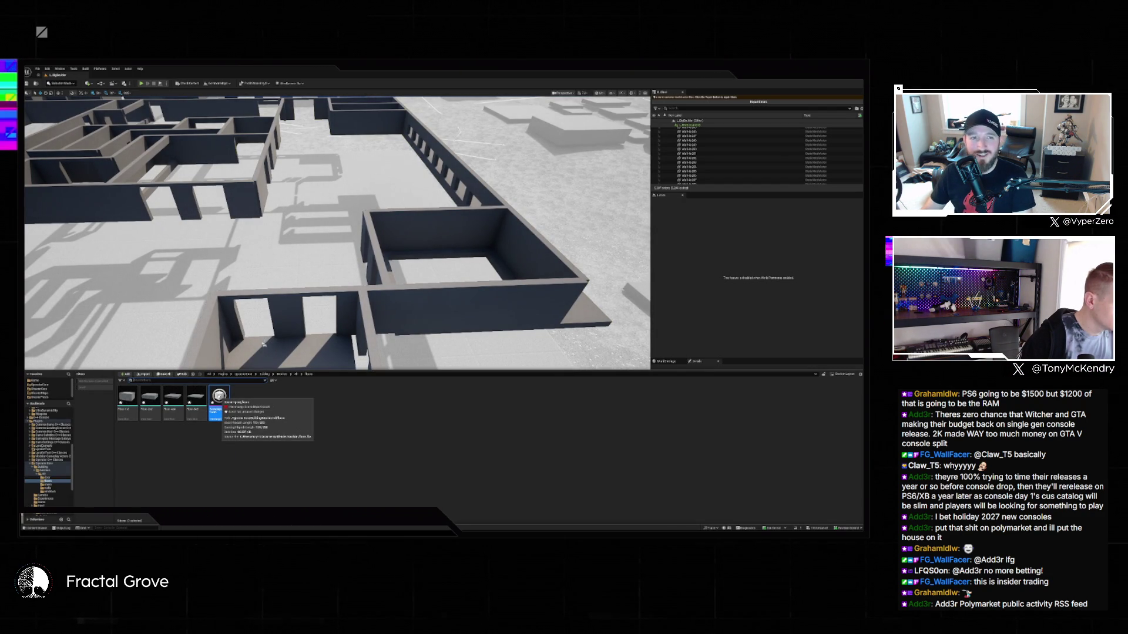
Reimport the placed mesh asset from a different source file, then fly the view closer to the rooms.
right_click(219, 399)
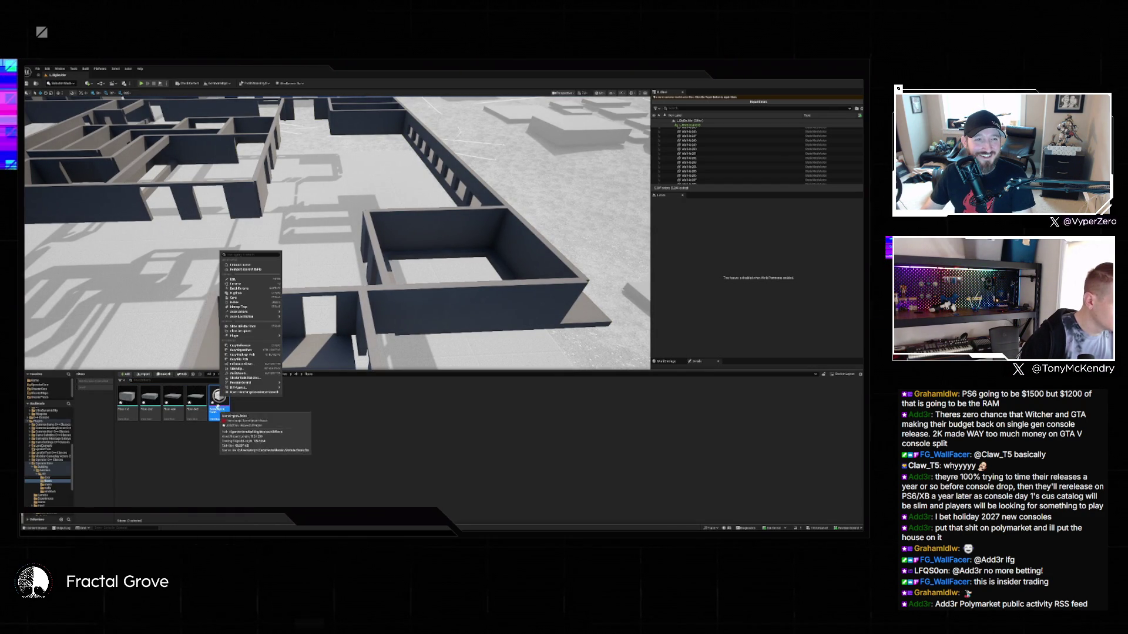
left_click(266, 272)
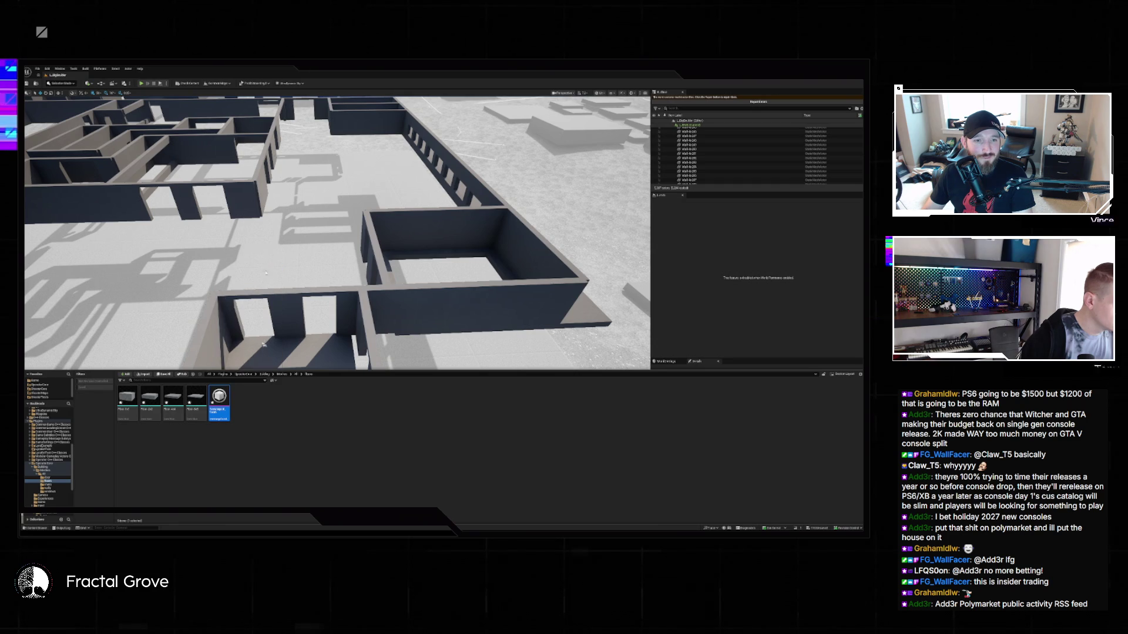
double_click(83, 189)
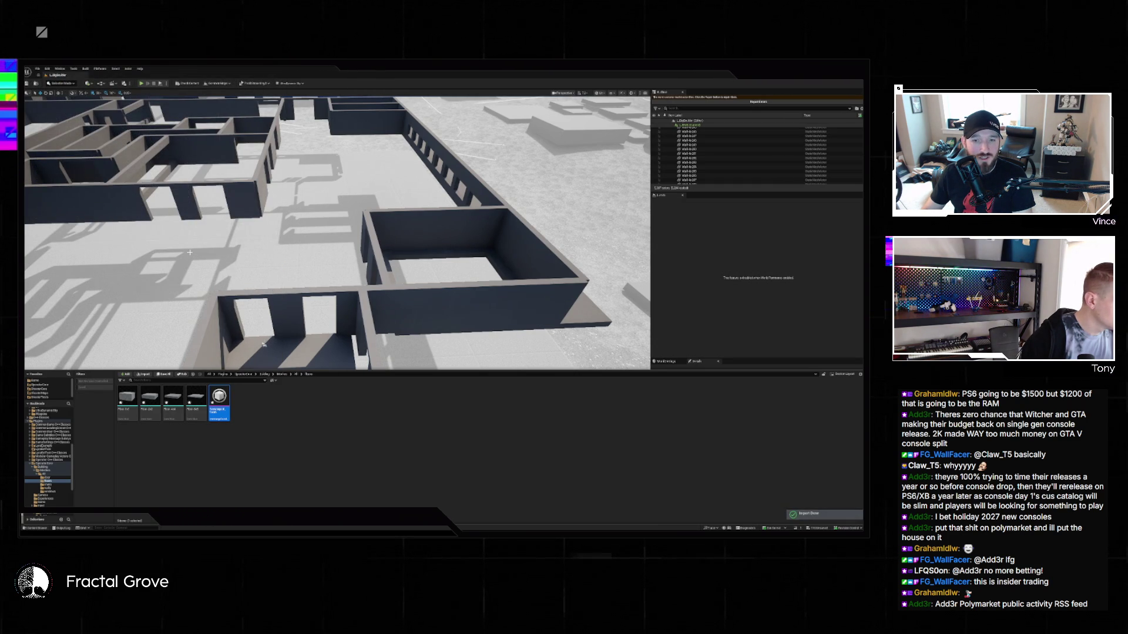
left_click_drag(264, 344, 264, 290)
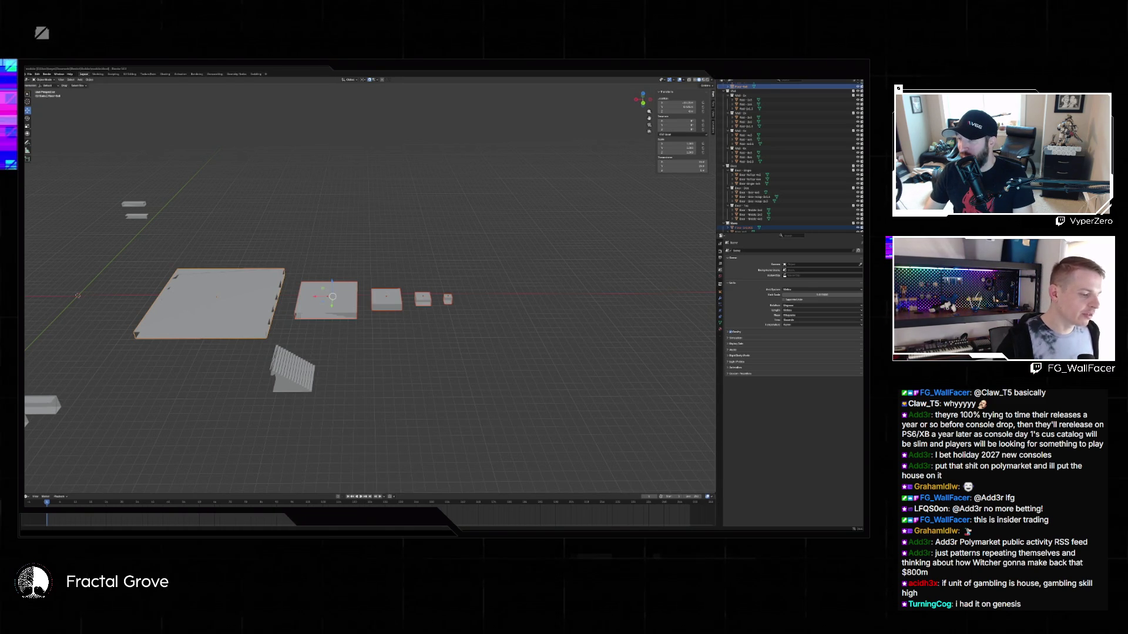
key("super")
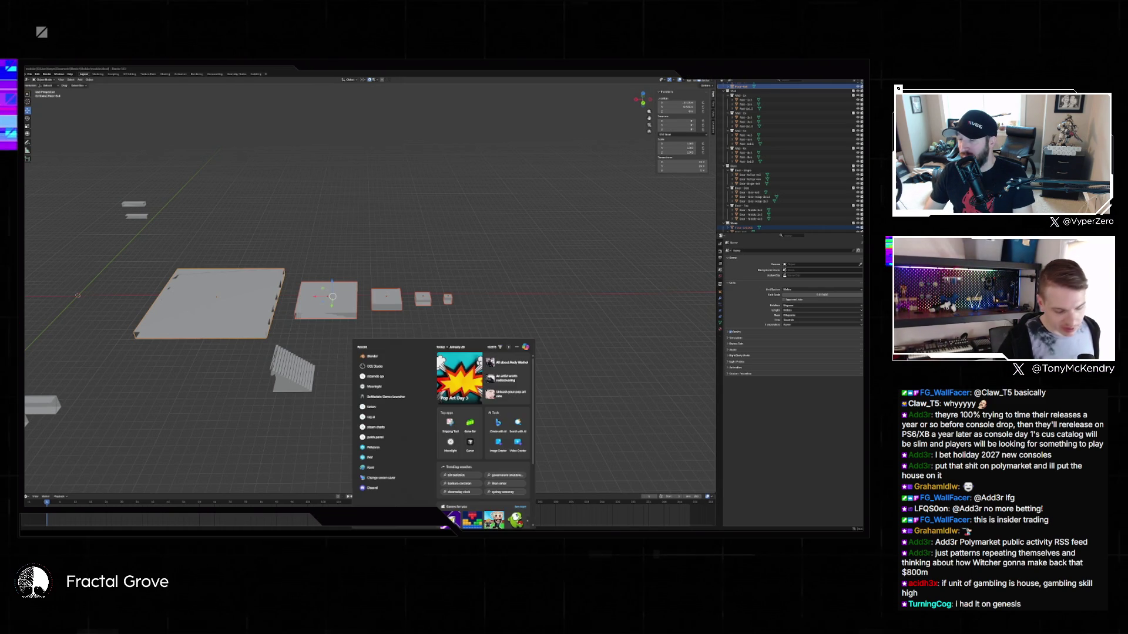
type("60 * ")
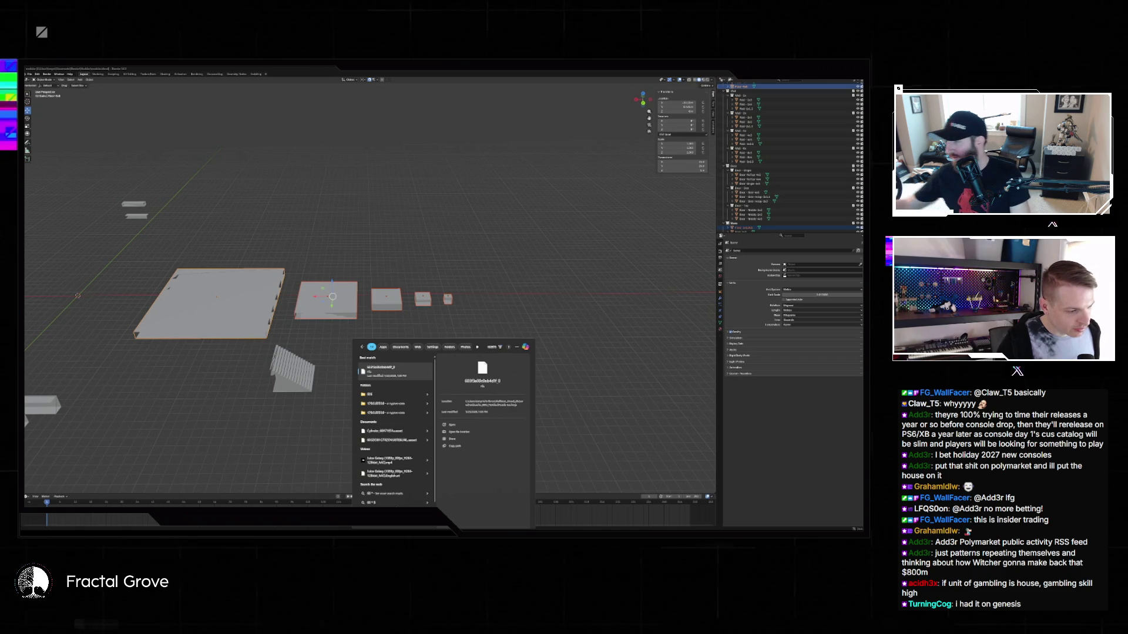
type("60")
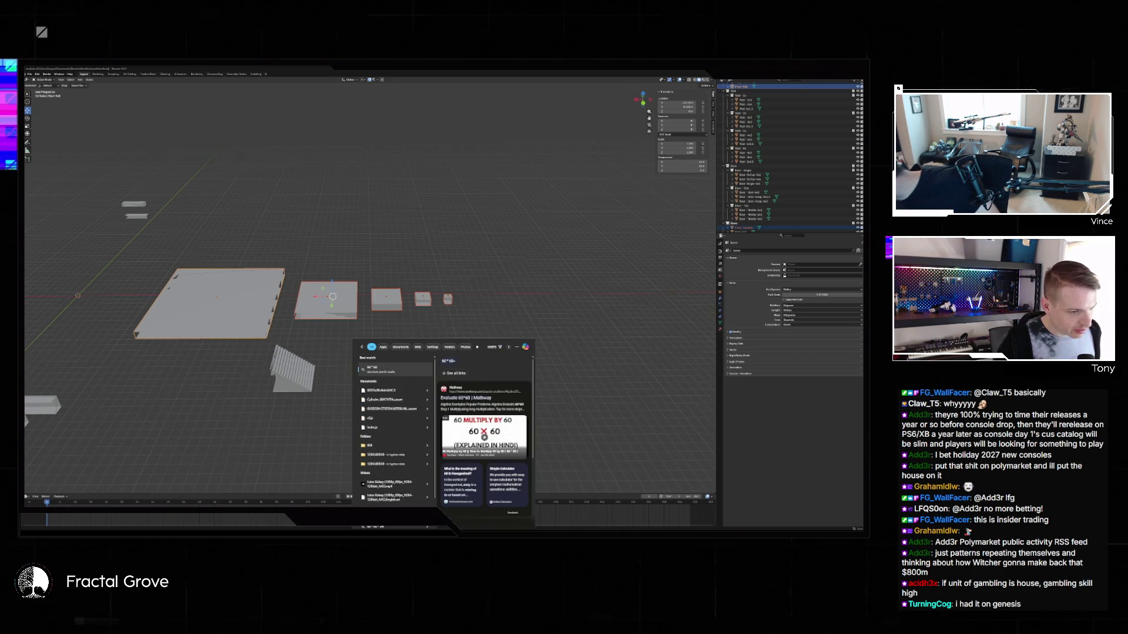
type("000000")
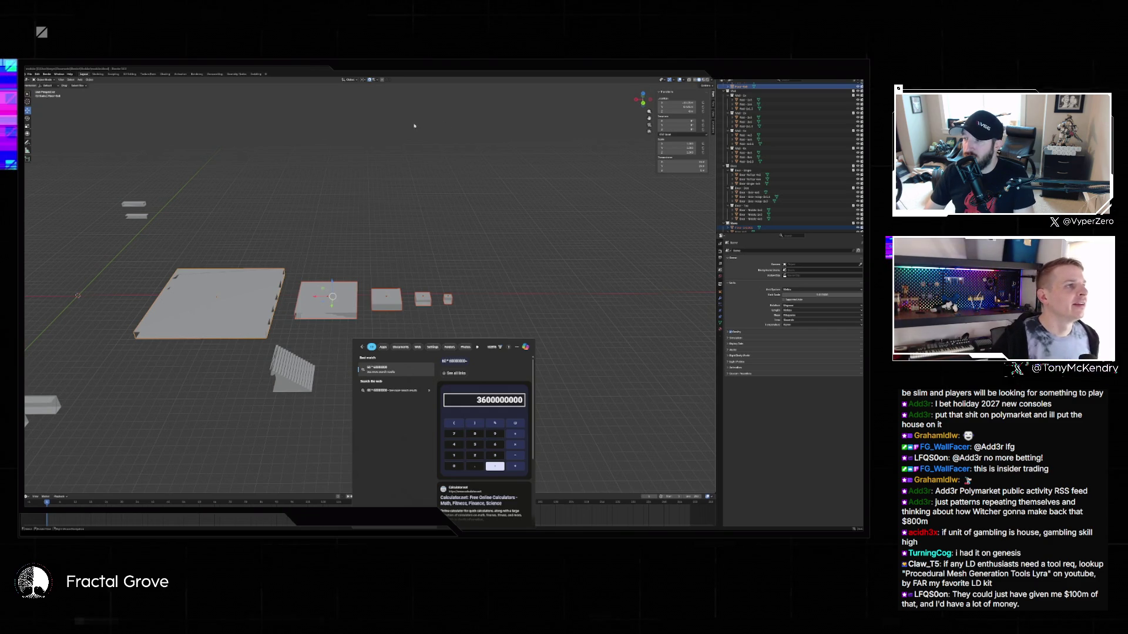
left_click(551, 232)
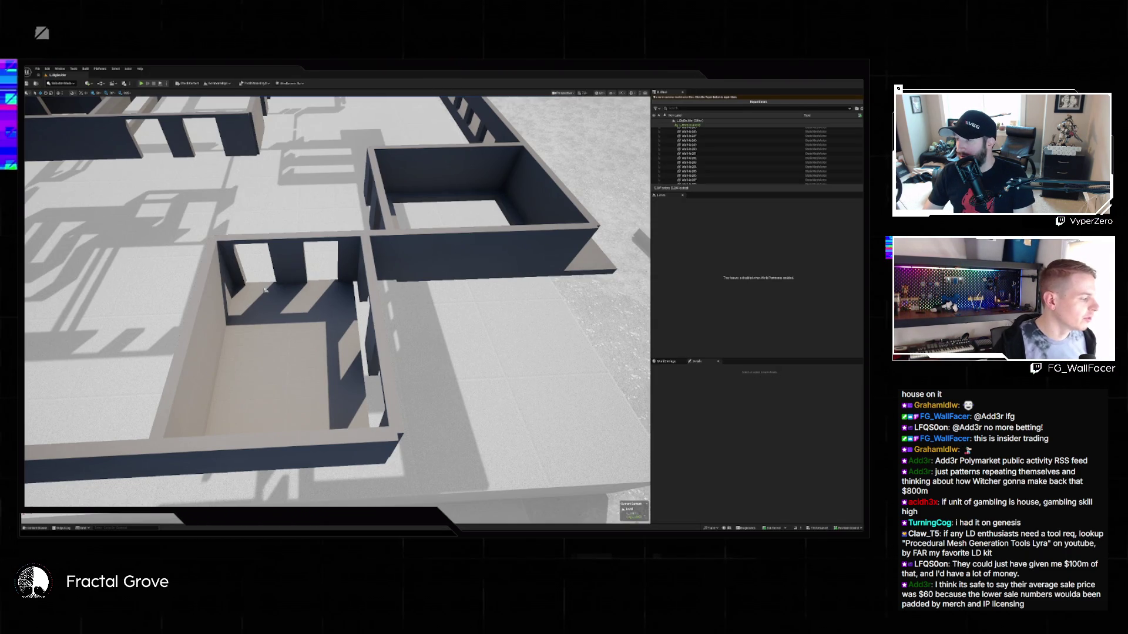
Browse to ShooterCore > Maps, open the first map, and save the current level's changes.
key("ctrl+space")
left_click(270, 428)
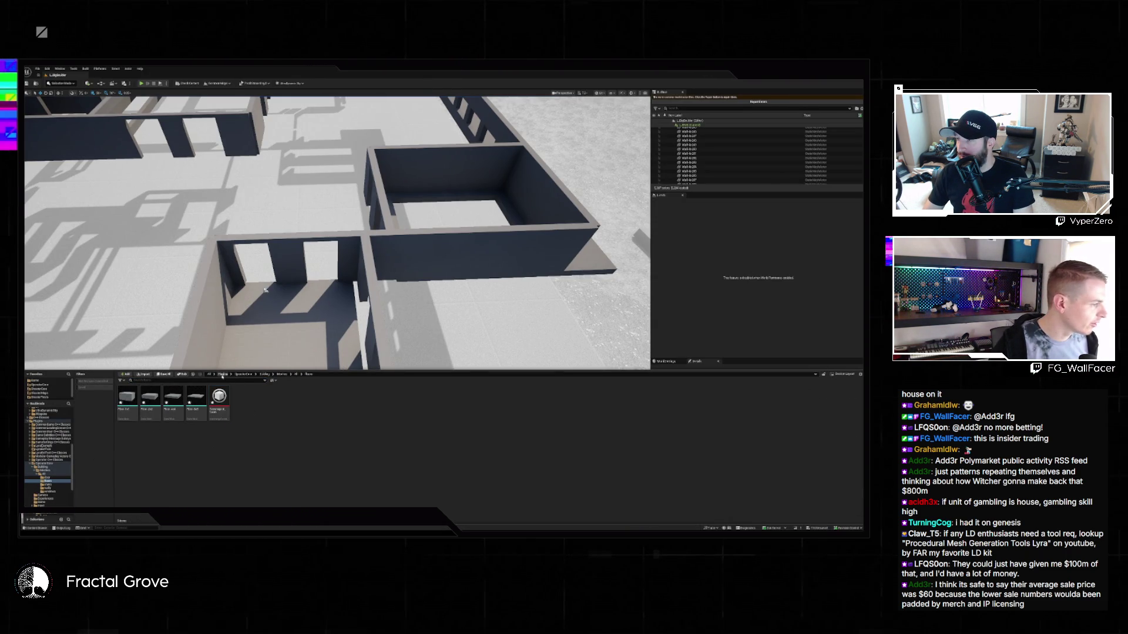
scroll(54, 434, "up", 3)
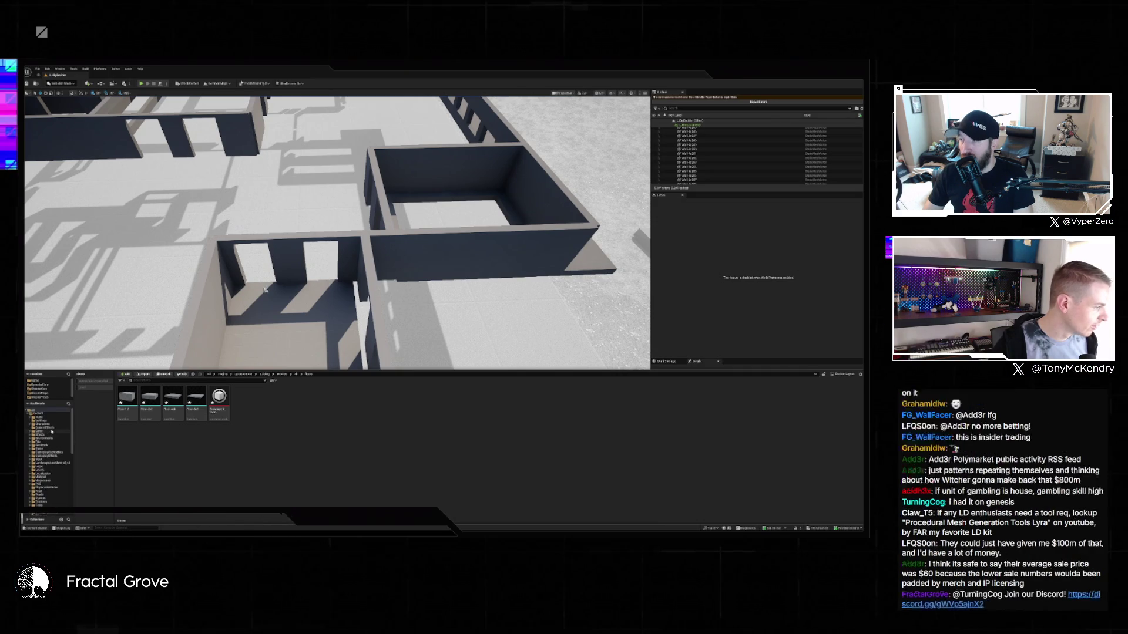
scroll(53, 434, "down", 5)
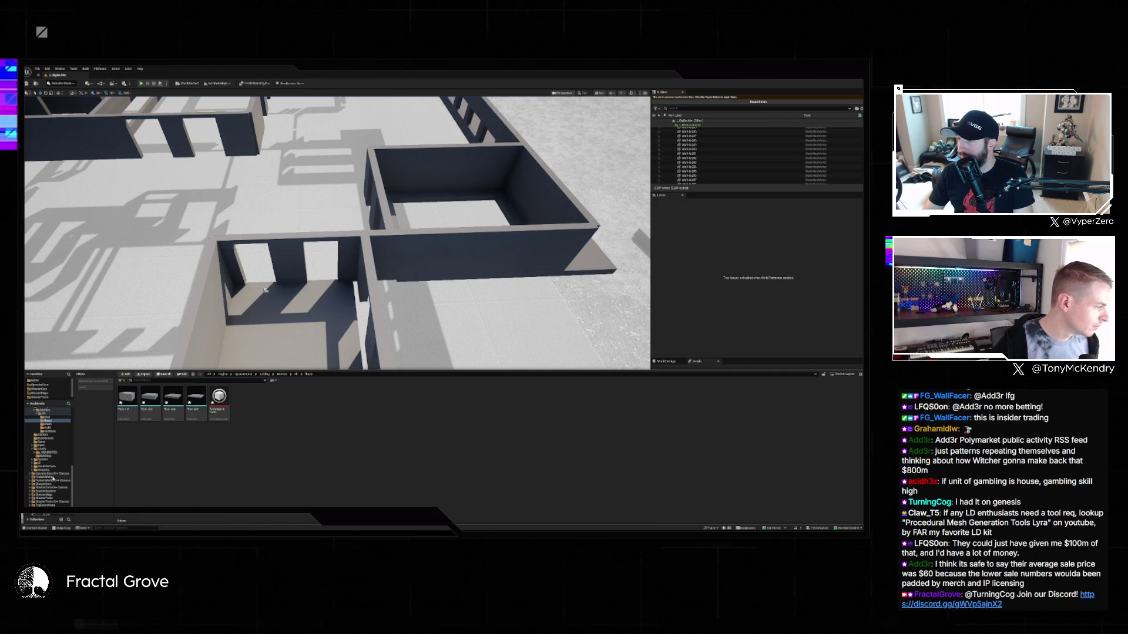
left_click(62, 485)
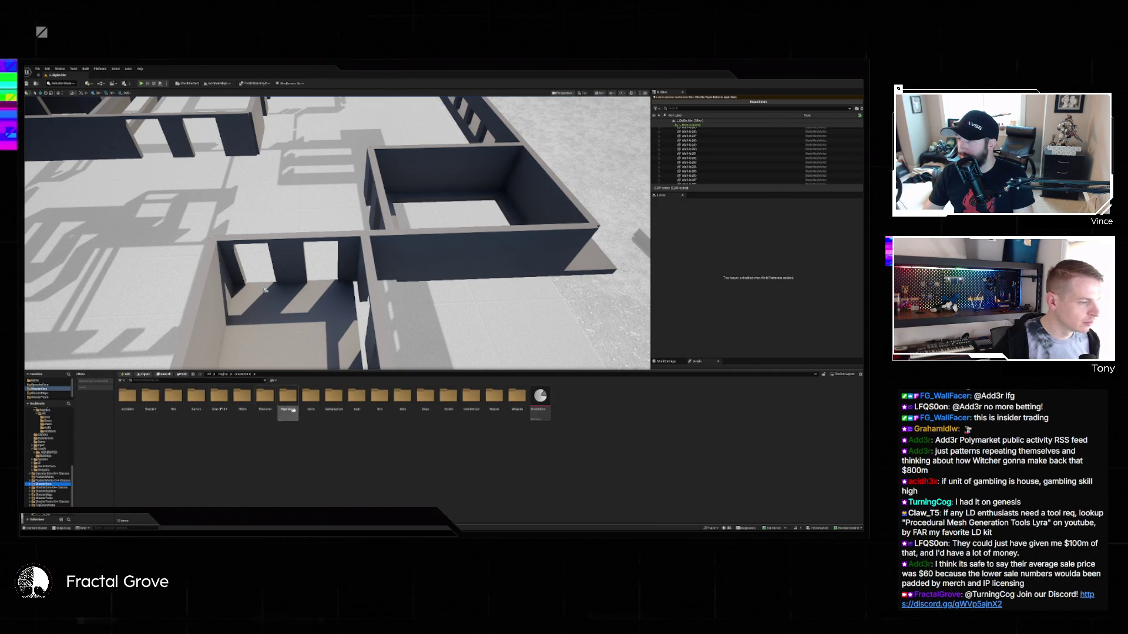
double_click(425, 398)
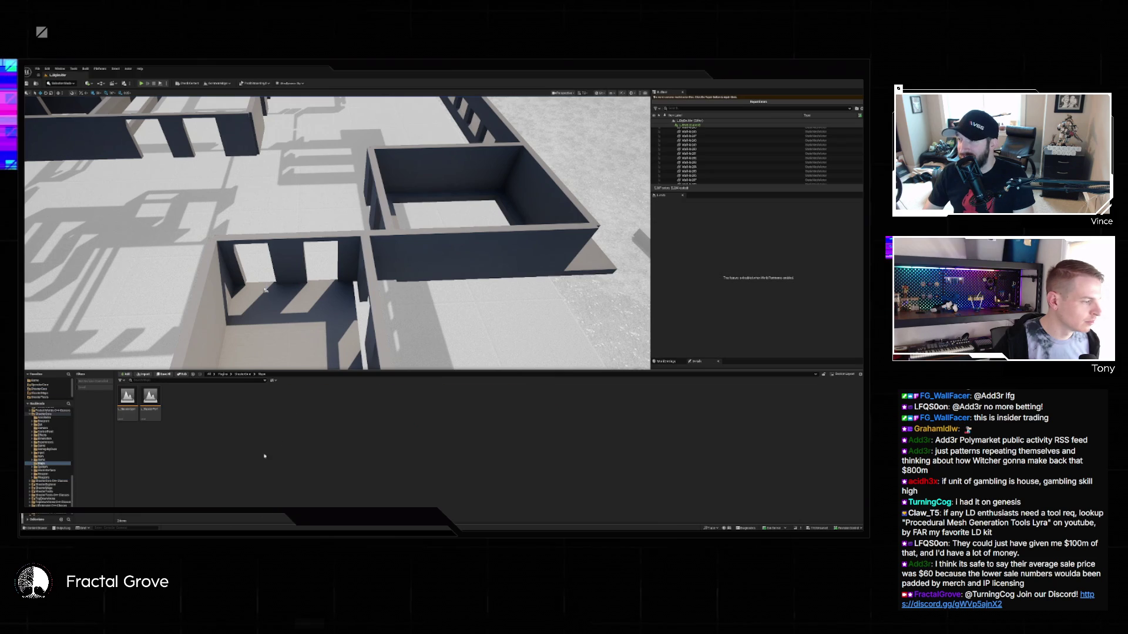
double_click(129, 400)
left_click(457, 350)
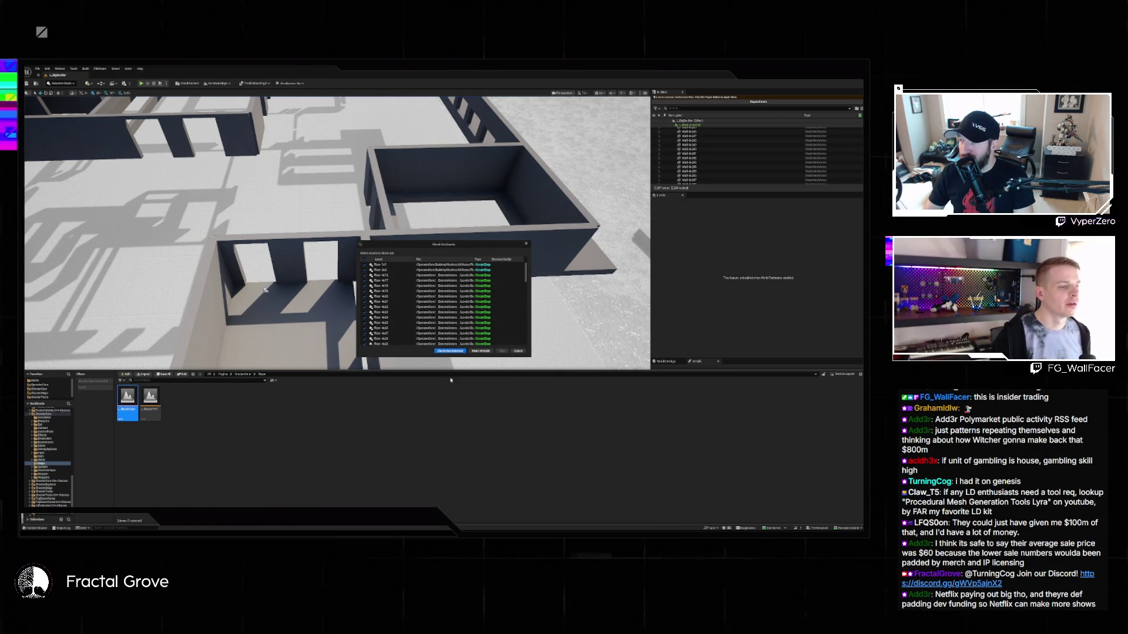
Dismiss the check-out prompt to load the gym map and select its ramp mesh.
left_click(449, 351)
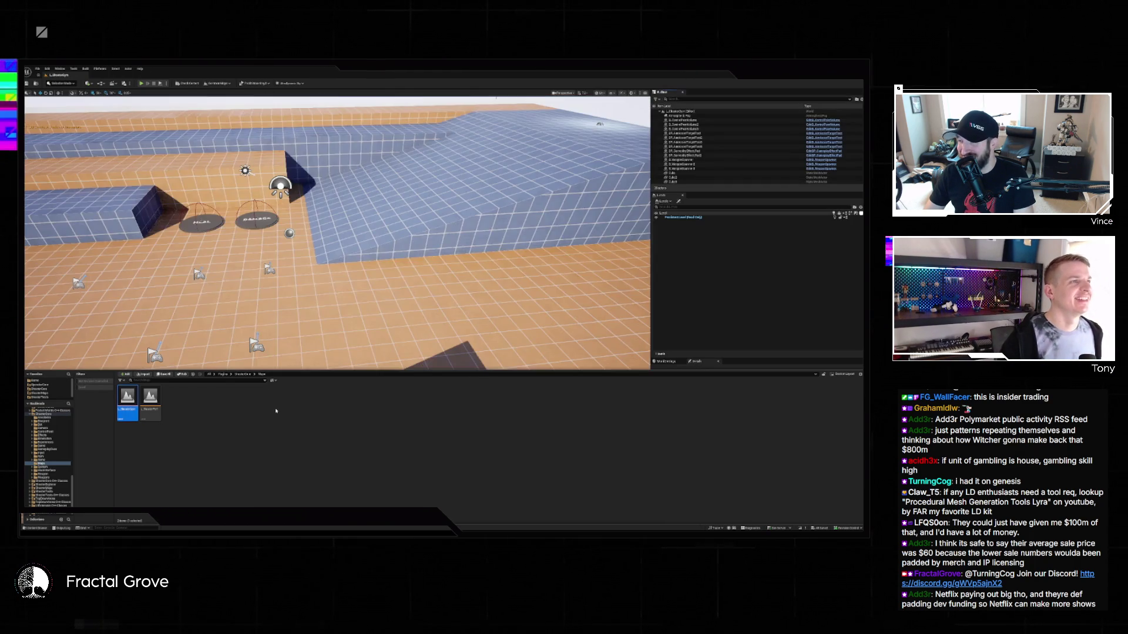
left_click(351, 322)
scroll(365, 306, "down", 10)
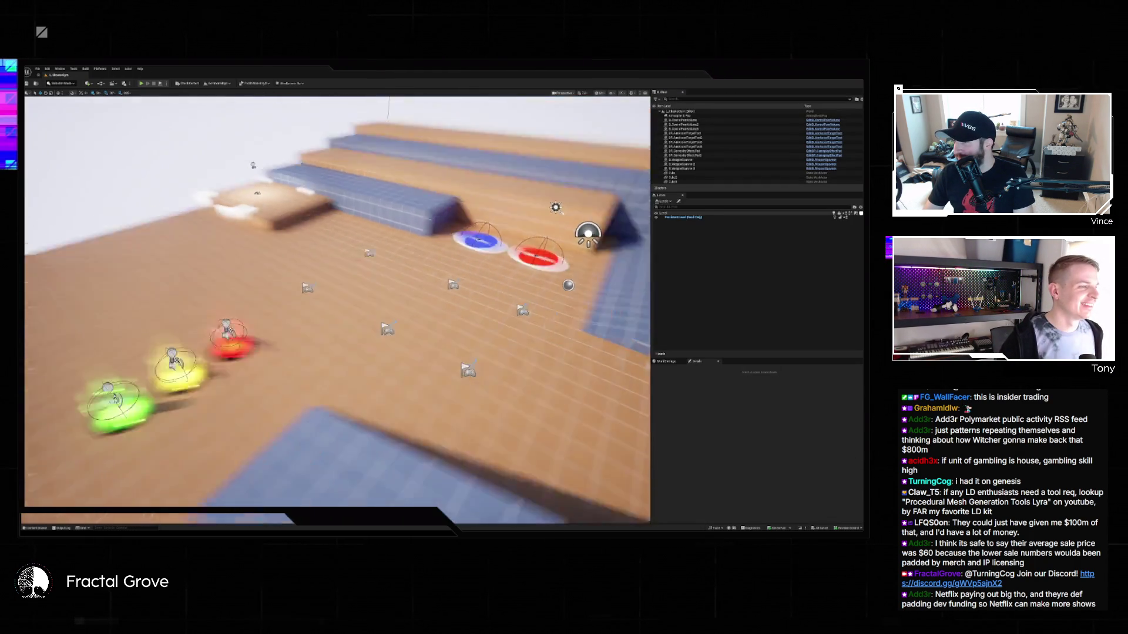
left_click(376, 296)
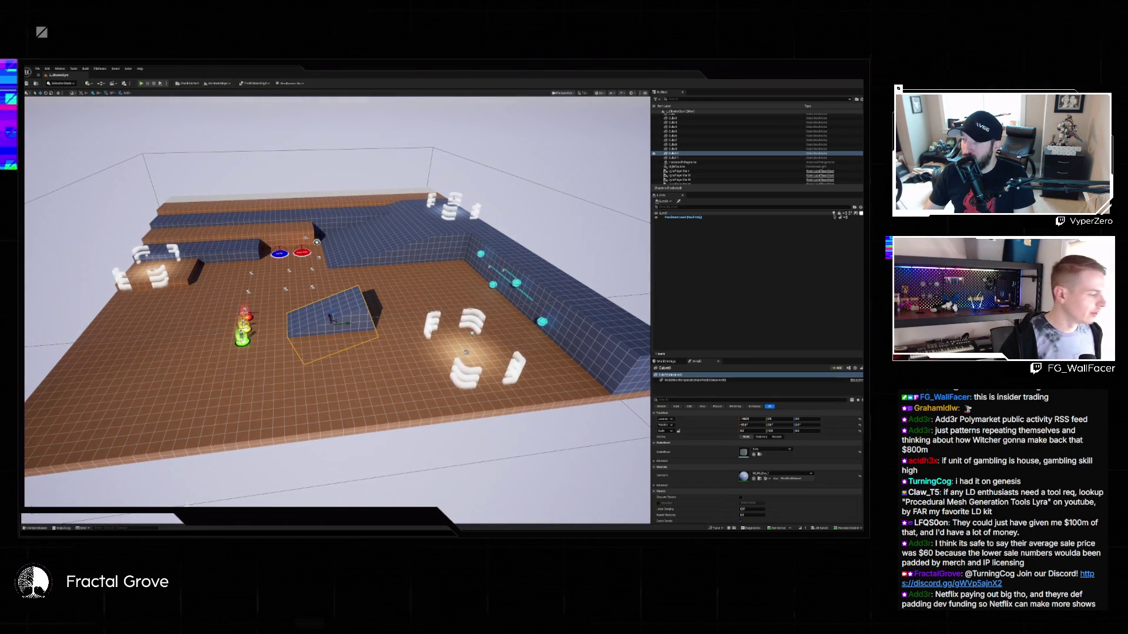
Browse the ShooterCore, Content and Plugins folders and load the first level asset.
left_click(36, 528)
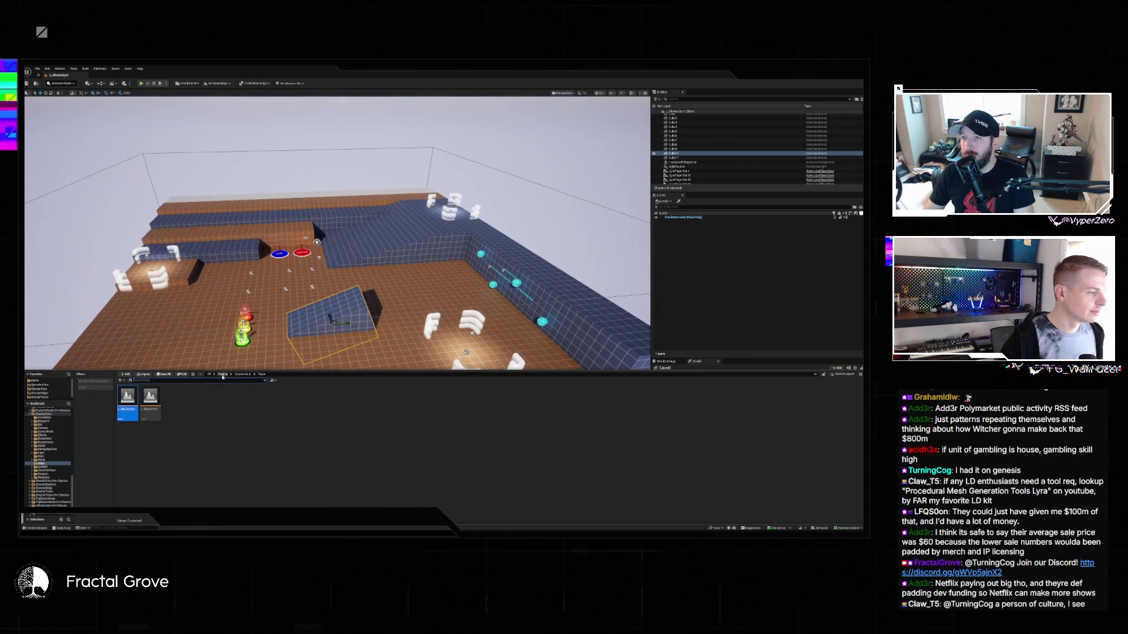
left_click(242, 374)
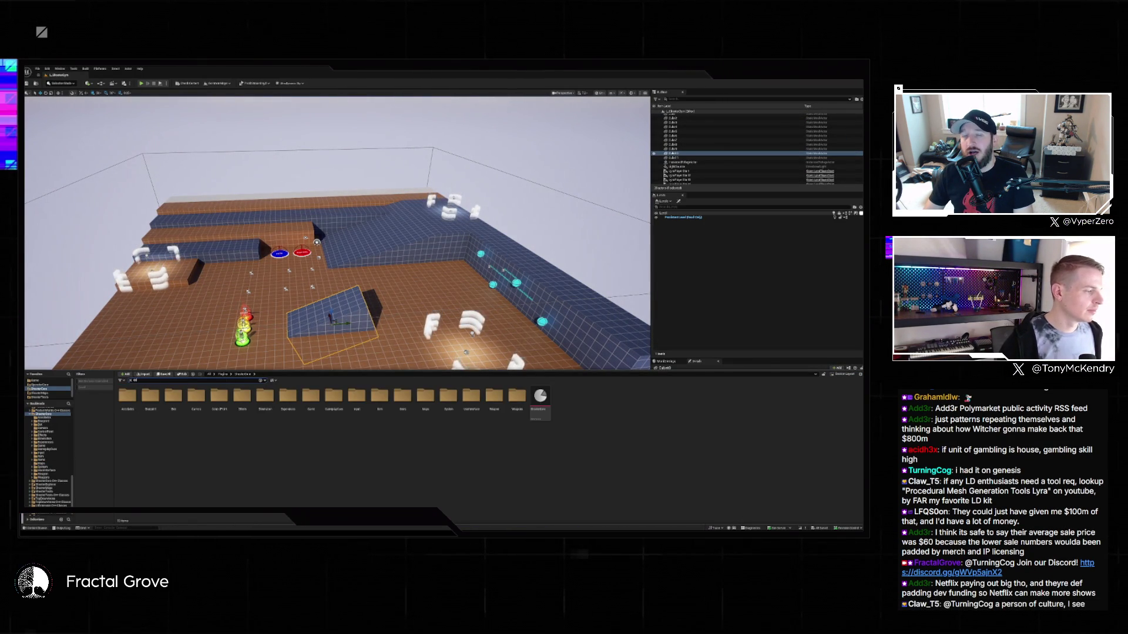
type("jump")
scroll(49, 414, "up", 10)
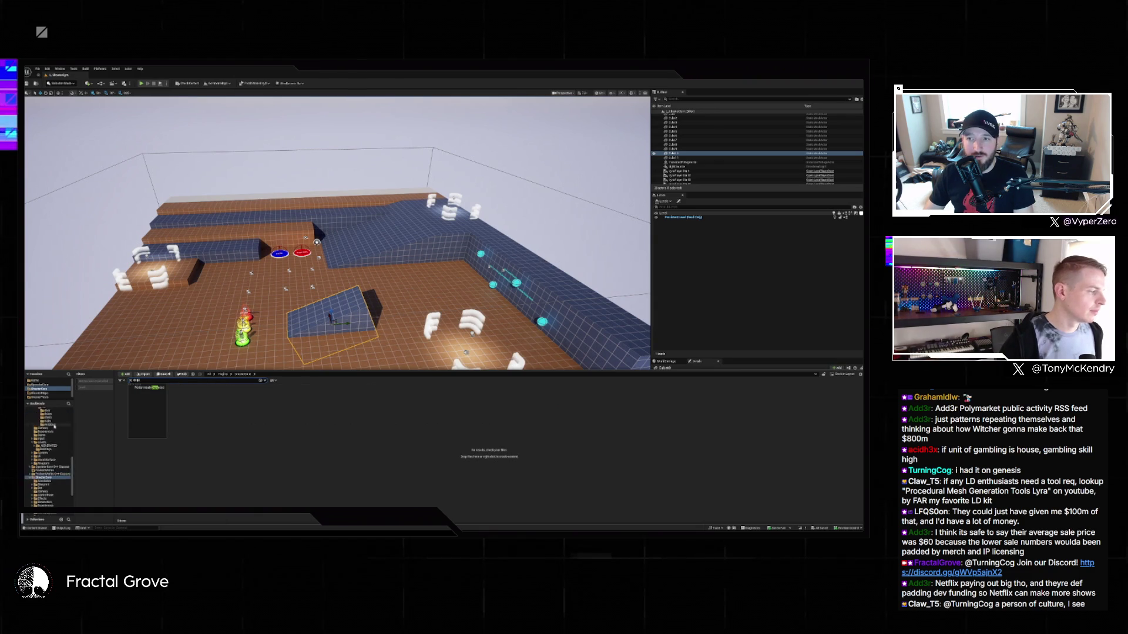
left_click(49, 414)
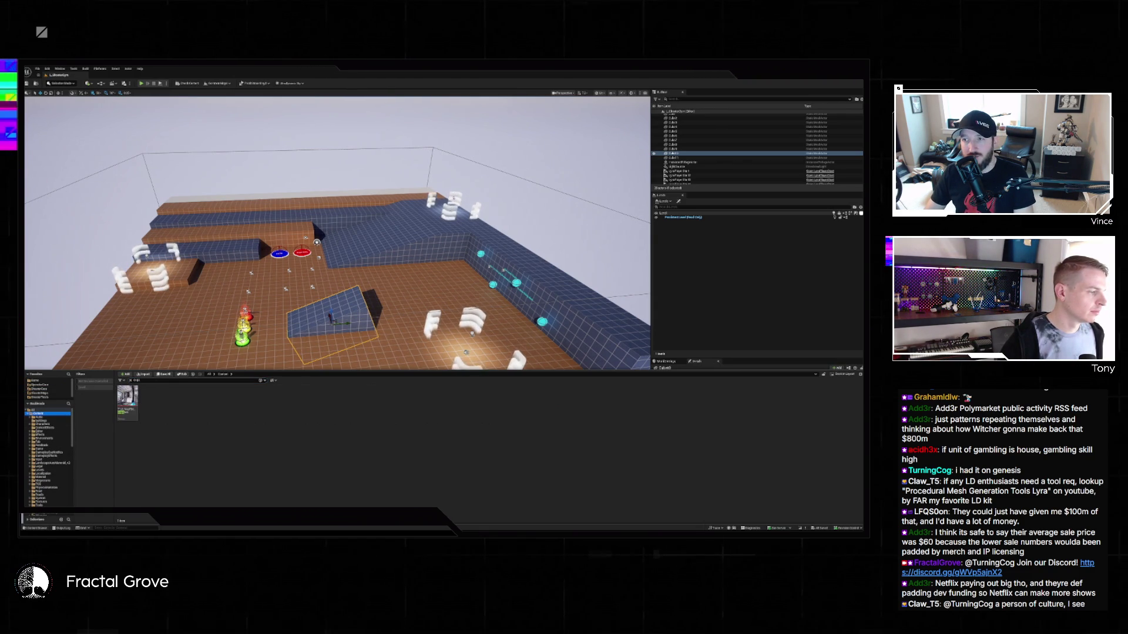
type("losi")
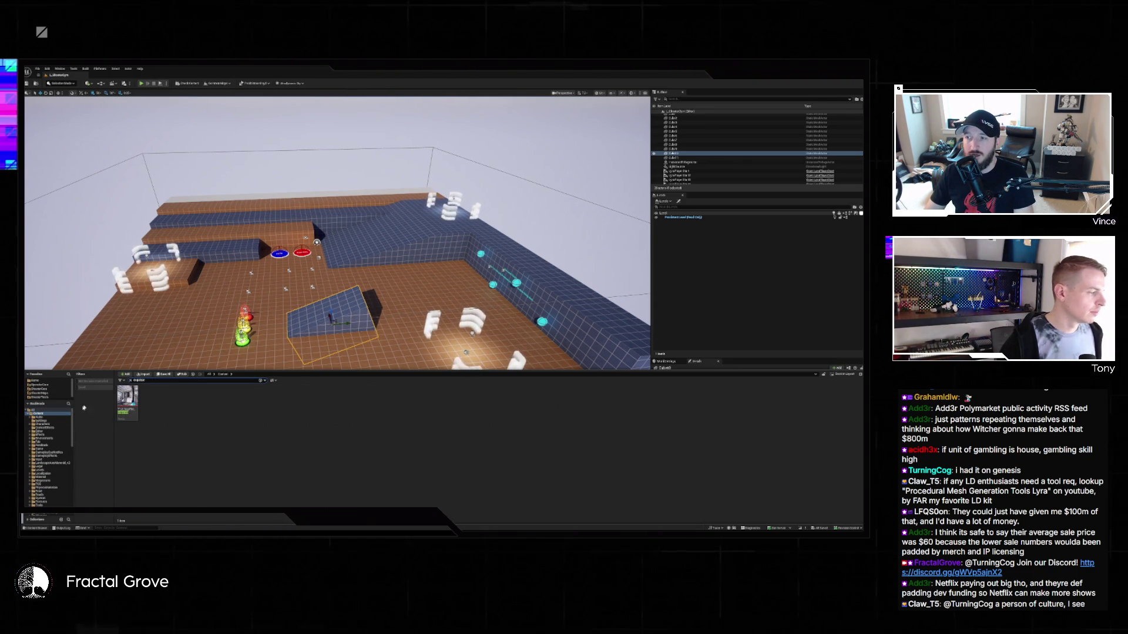
scroll(54, 454, "down", 5)
left_click(39, 453)
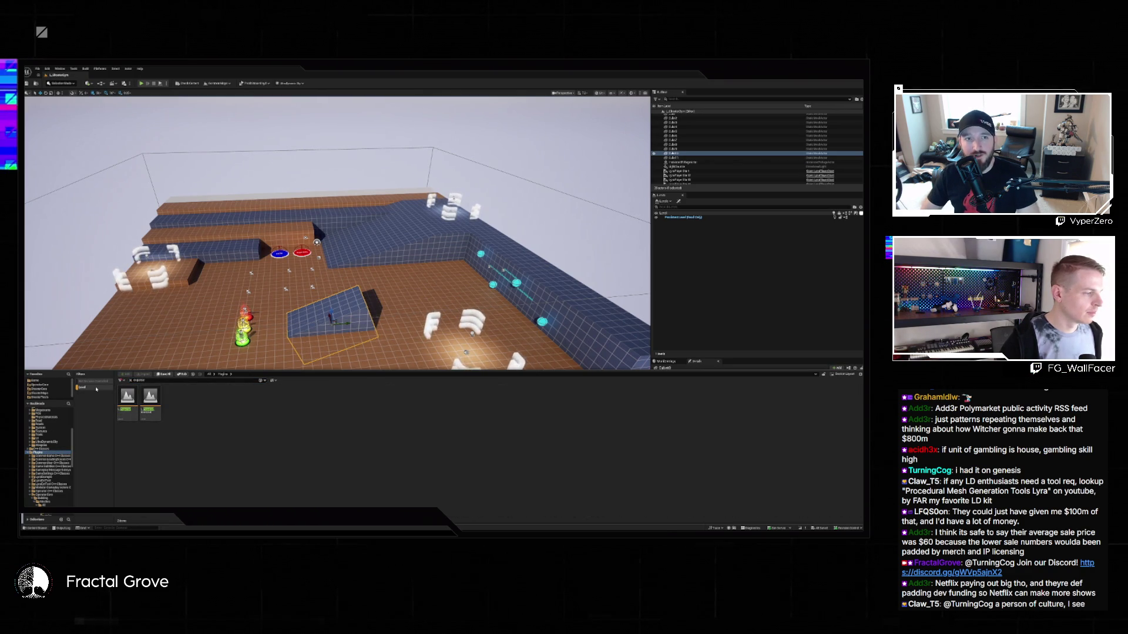
double_click(133, 402)
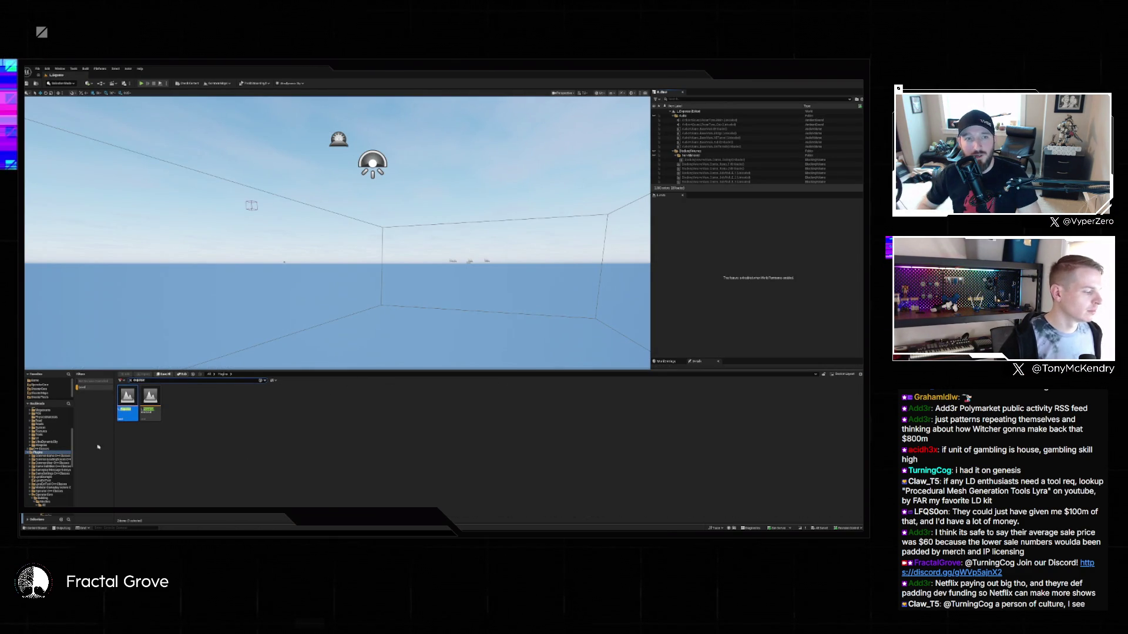
Pull the view back over the new level and select SM_A_Bridge in the Outliner.
left_click(36, 528)
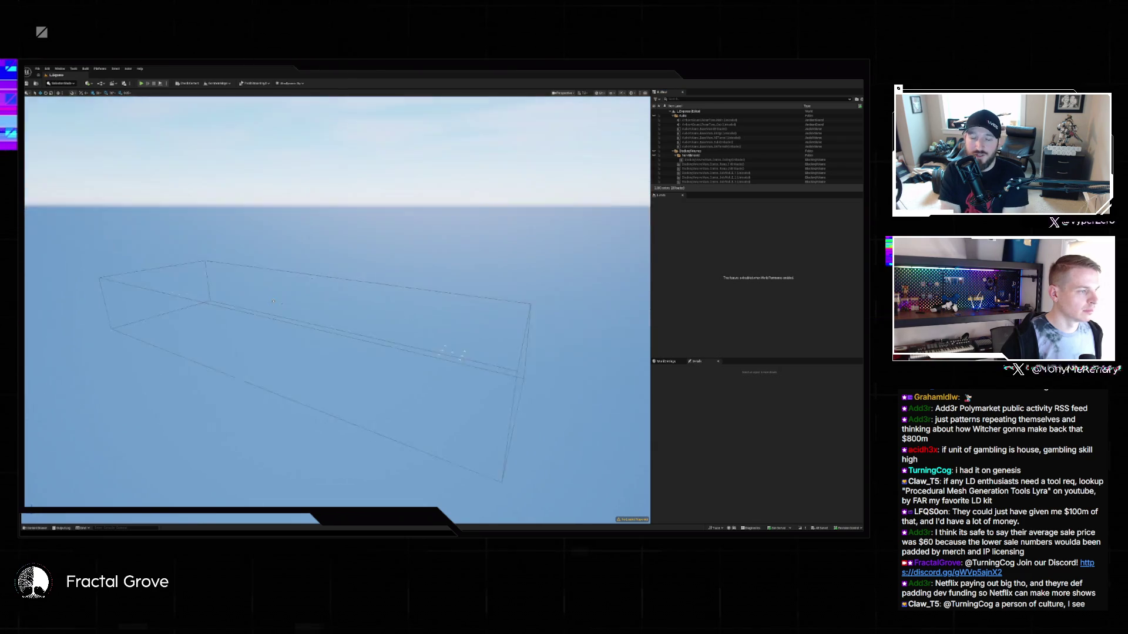
left_click_drag(184, 322, 329, 277)
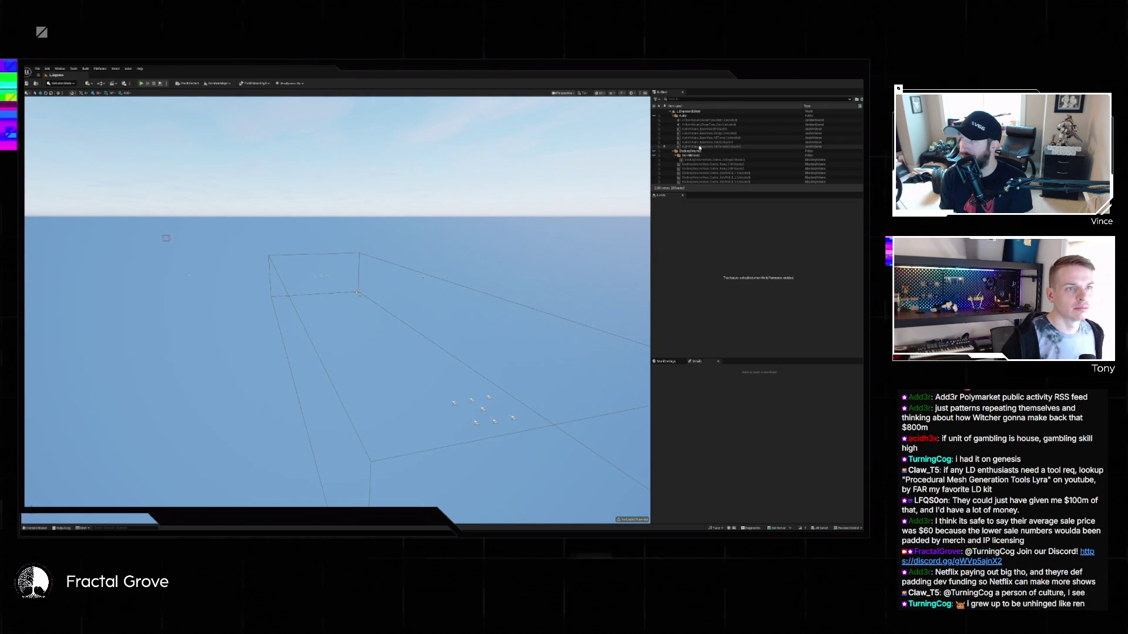
scroll(697, 149, "down", 1)
scroll(699, 150, "down", 5)
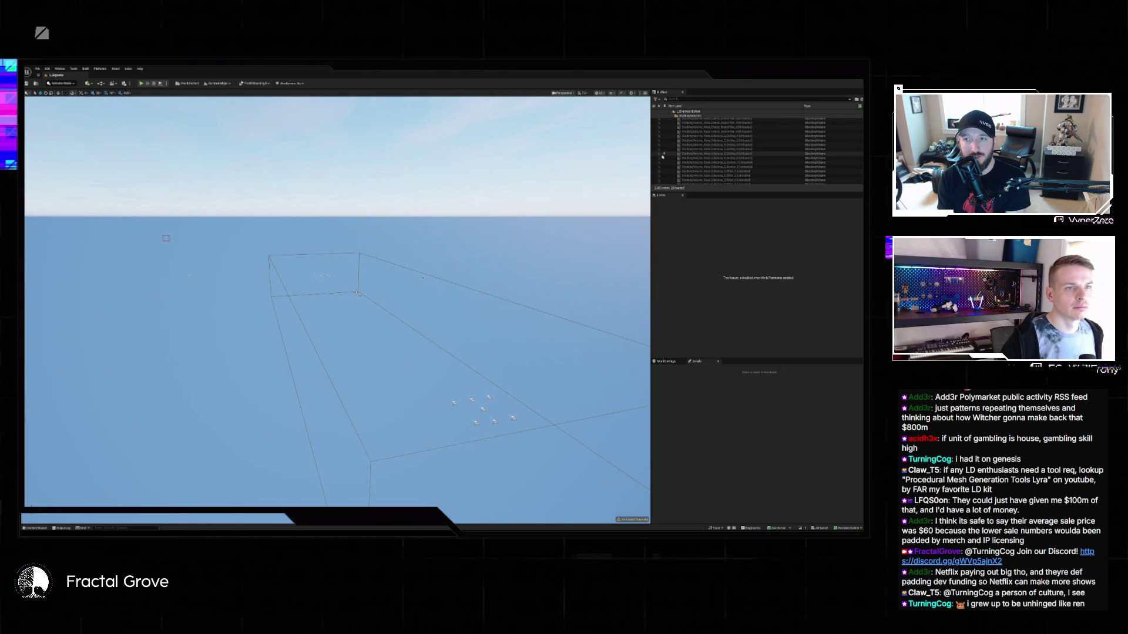
scroll(735, 150, "down", 10)
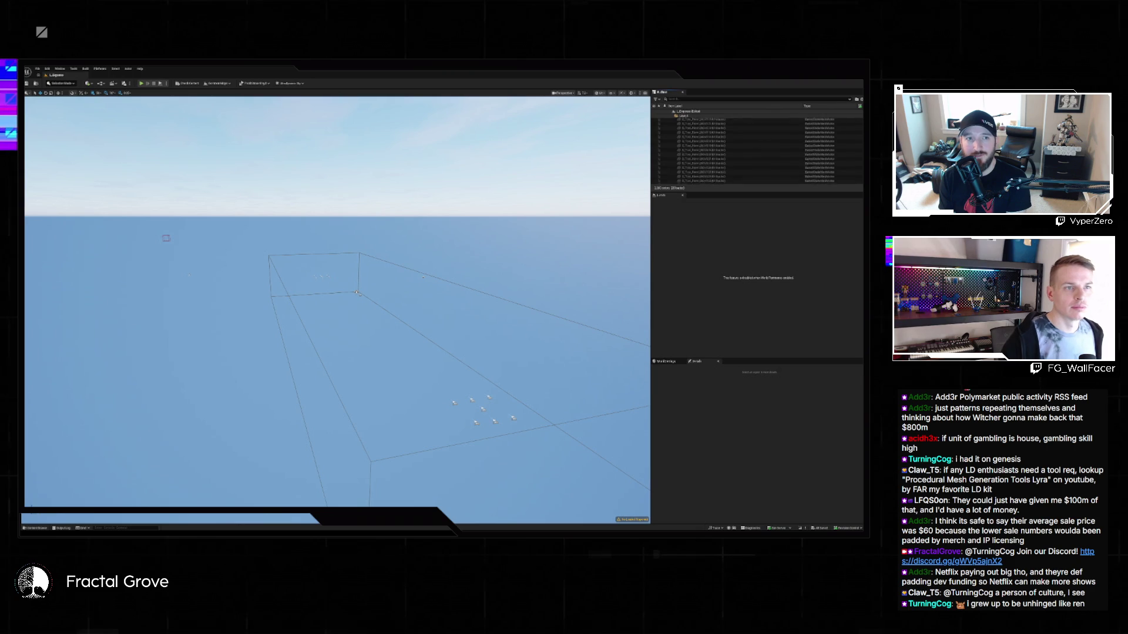
scroll(705, 150, "down", 10)
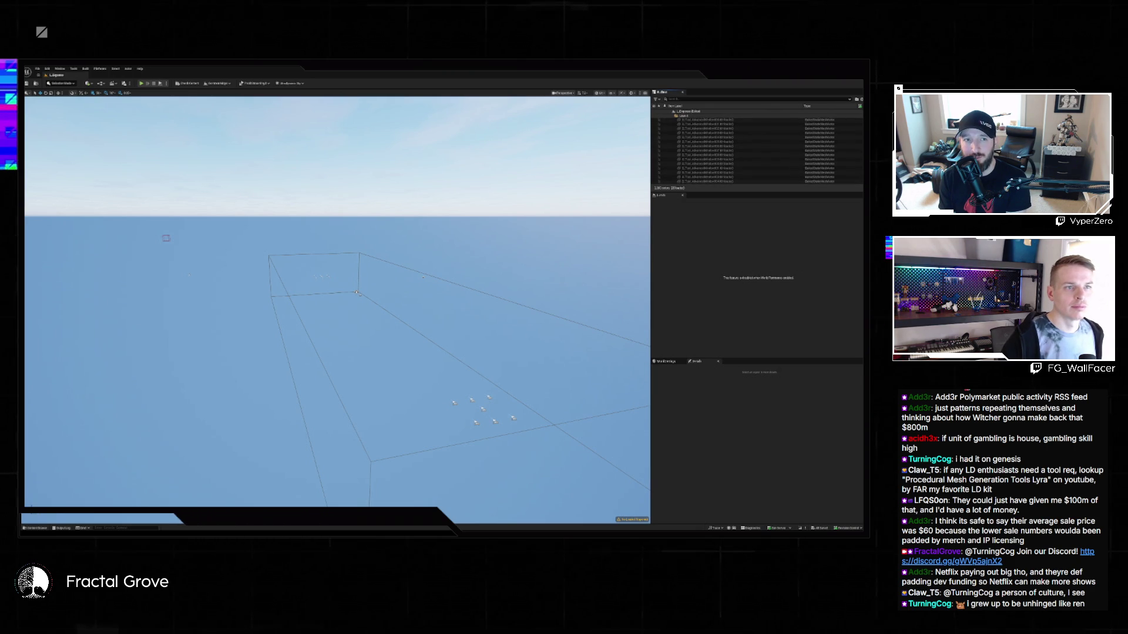
scroll(731, 134, "down", 3)
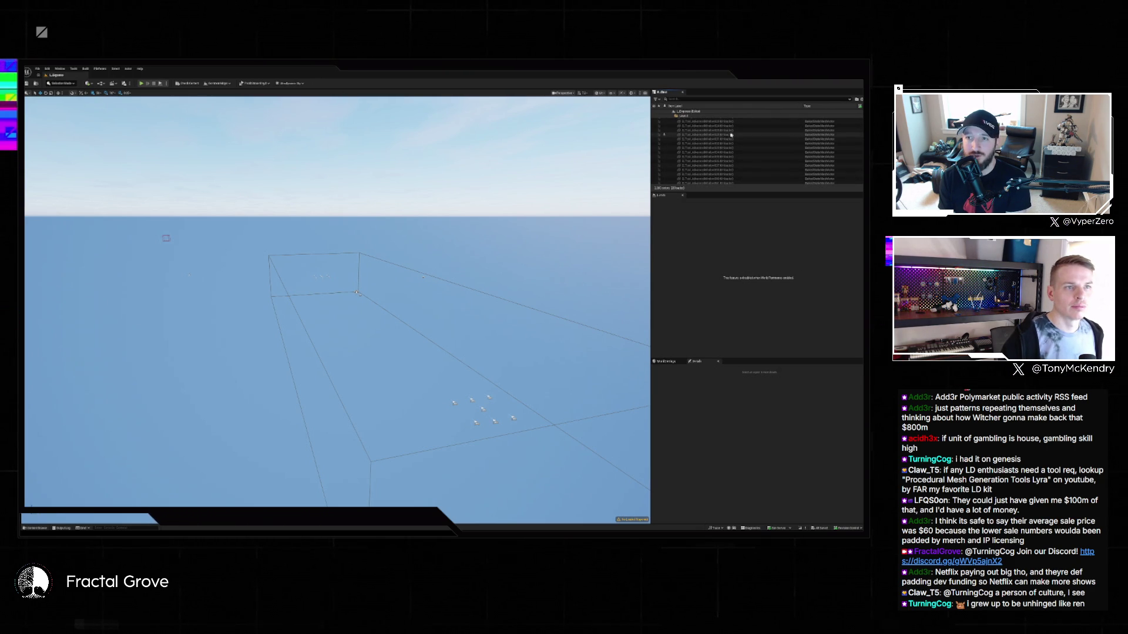
left_click(666, 149)
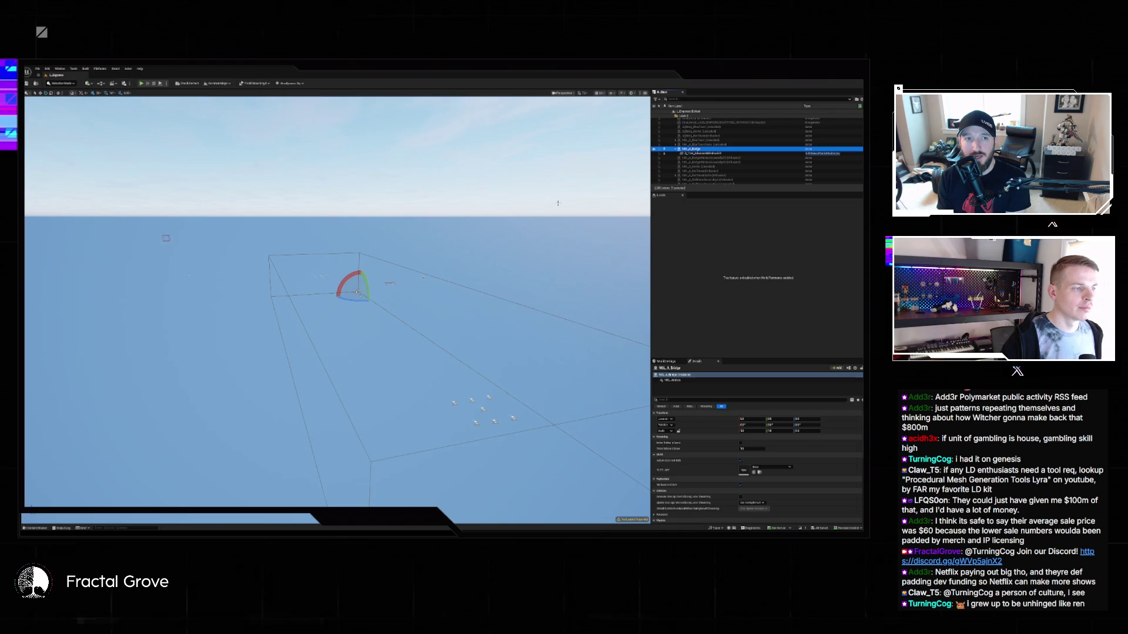
Frame the bridge, select its child I-beam mesh, and bring back the content browser.
key("f")
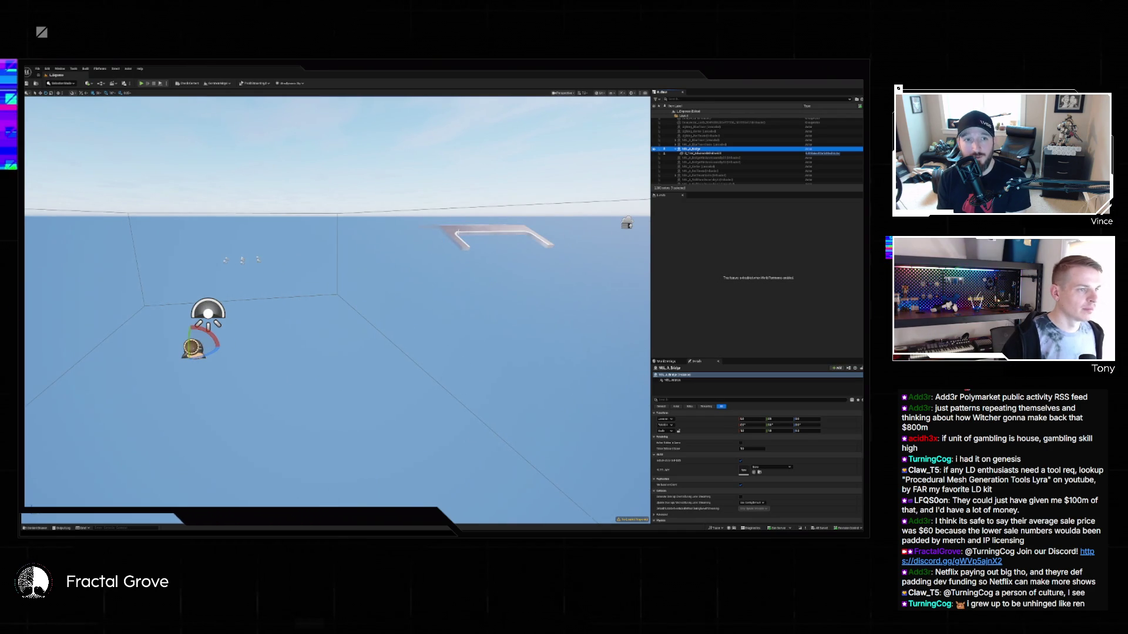
left_click(702, 153)
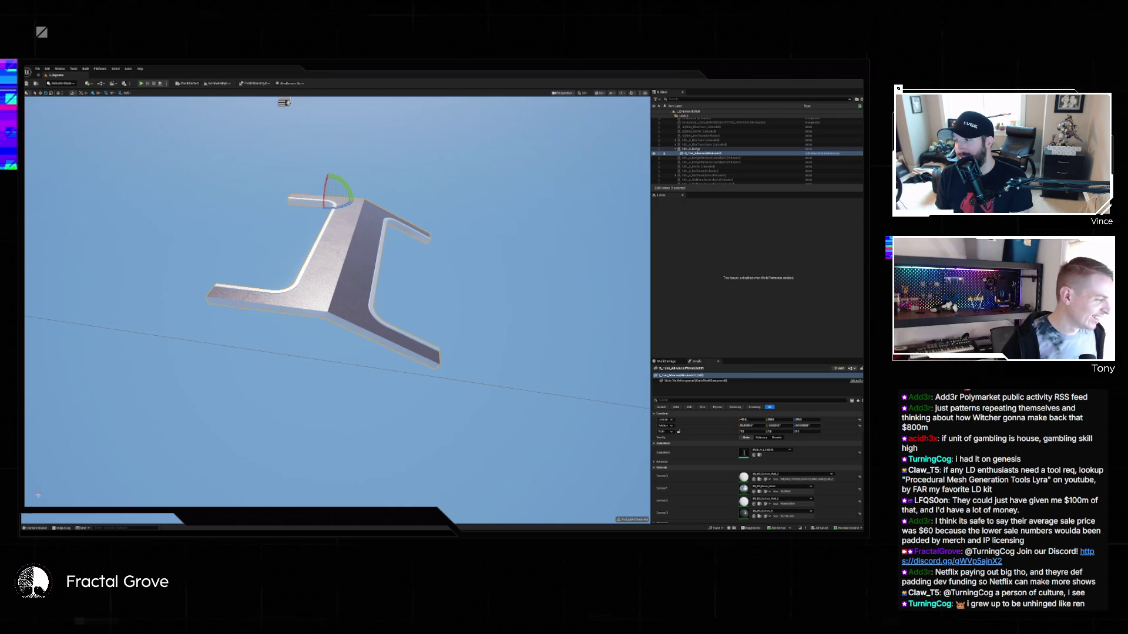
key("ctrl+space")
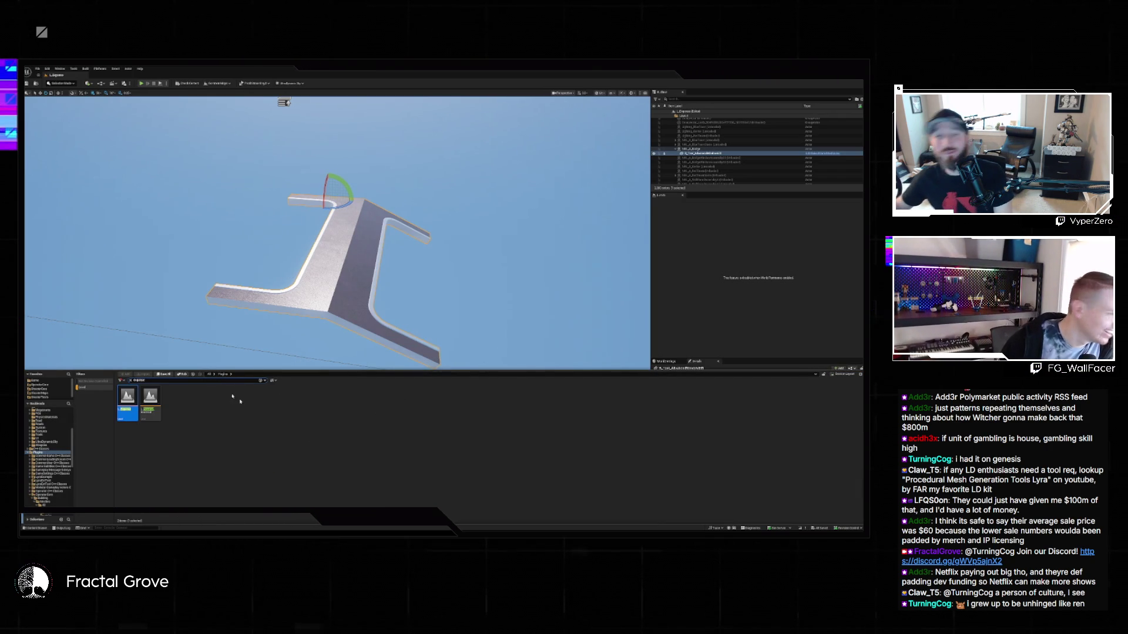
Filter the Outliner by 'window', frame WindowAssembly02, then frame another piece.
scroll(710, 164, "down", 10)
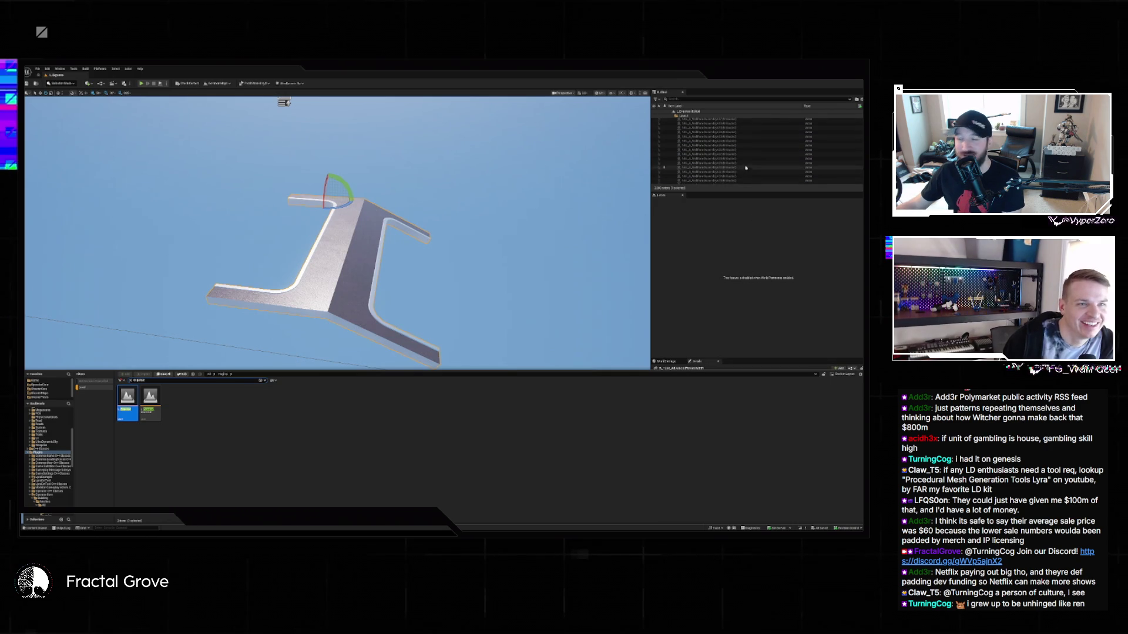
scroll(710, 164, "down", 10)
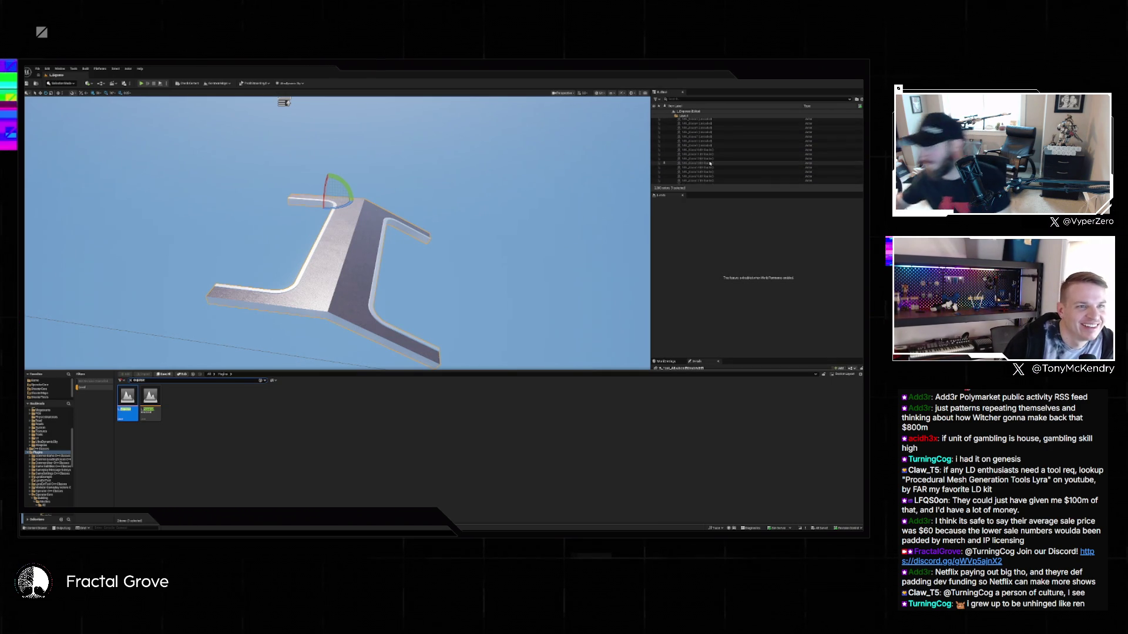
left_click(705, 99)
type("window")
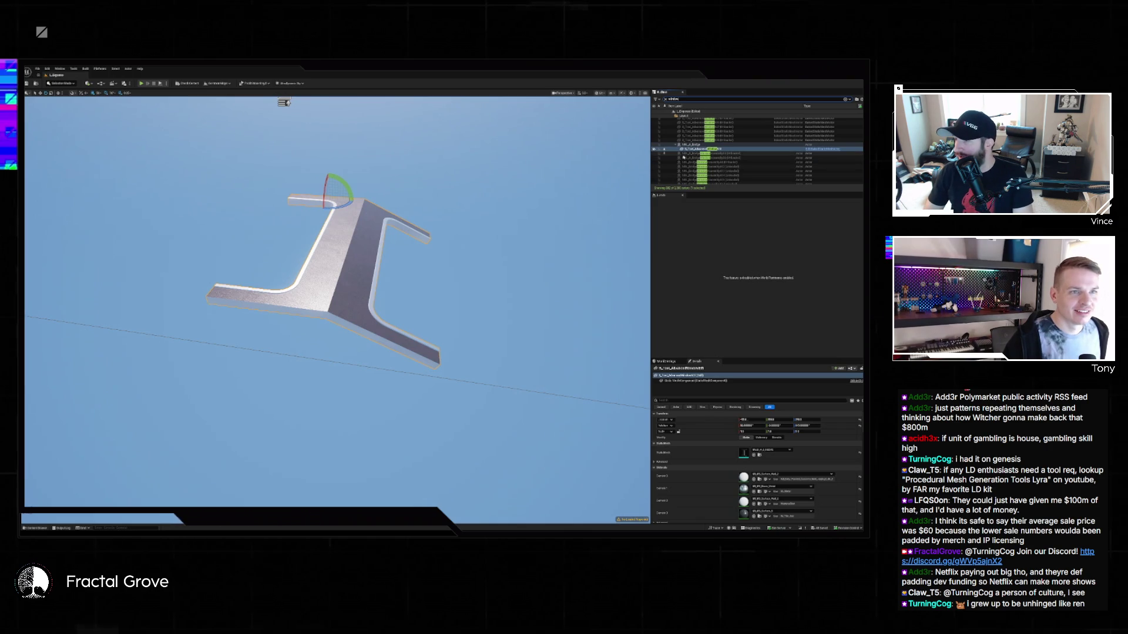
left_click(672, 159)
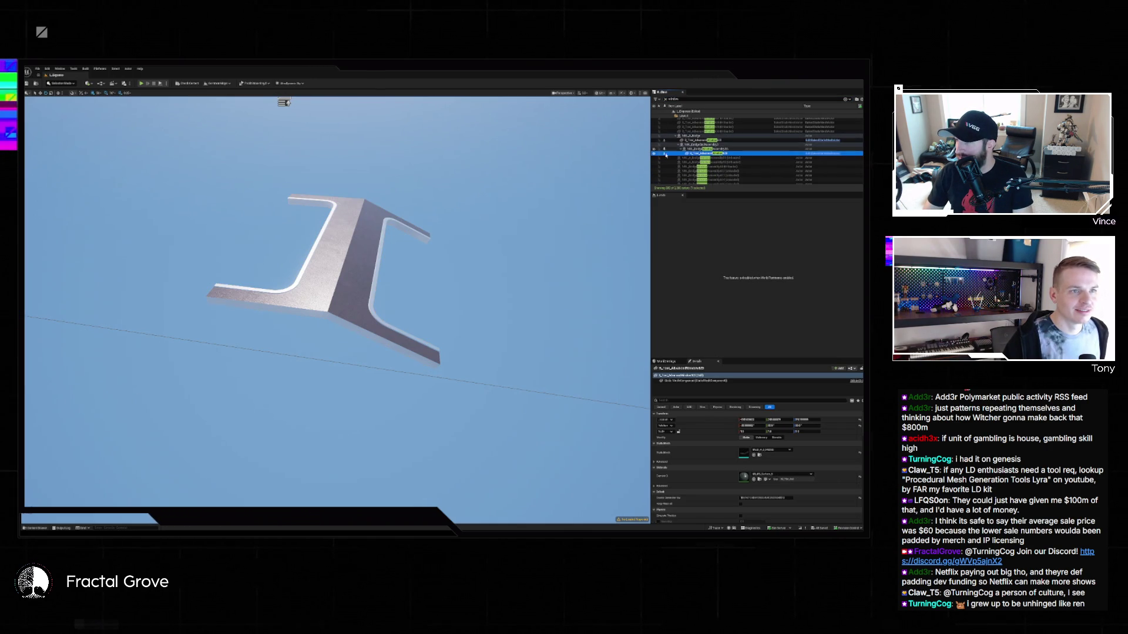
key("f")
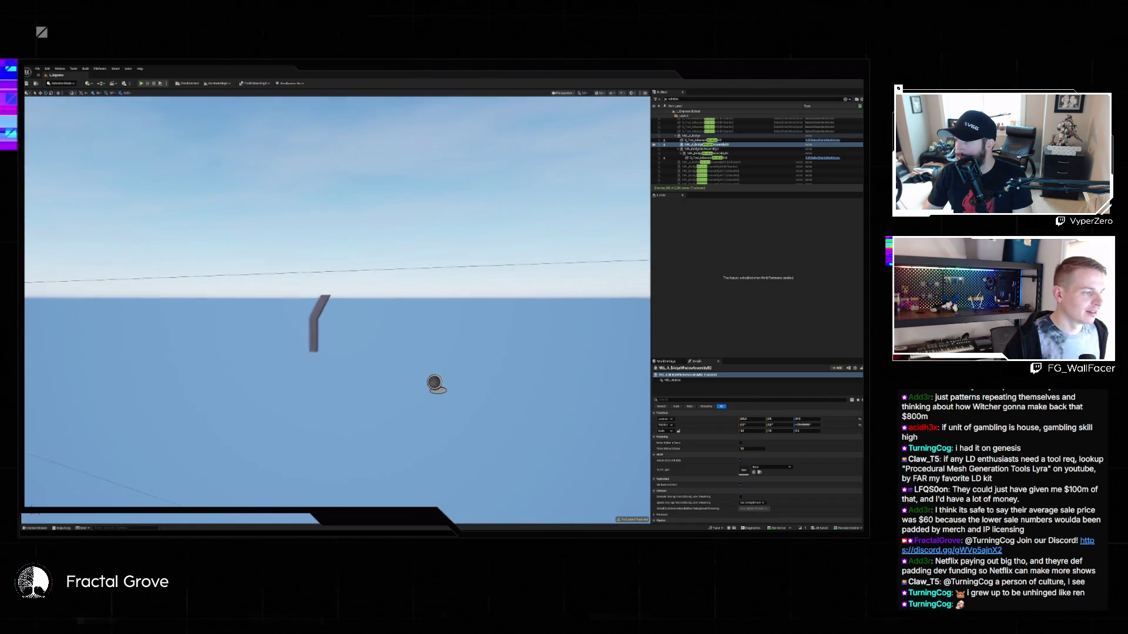
double_click(699, 157)
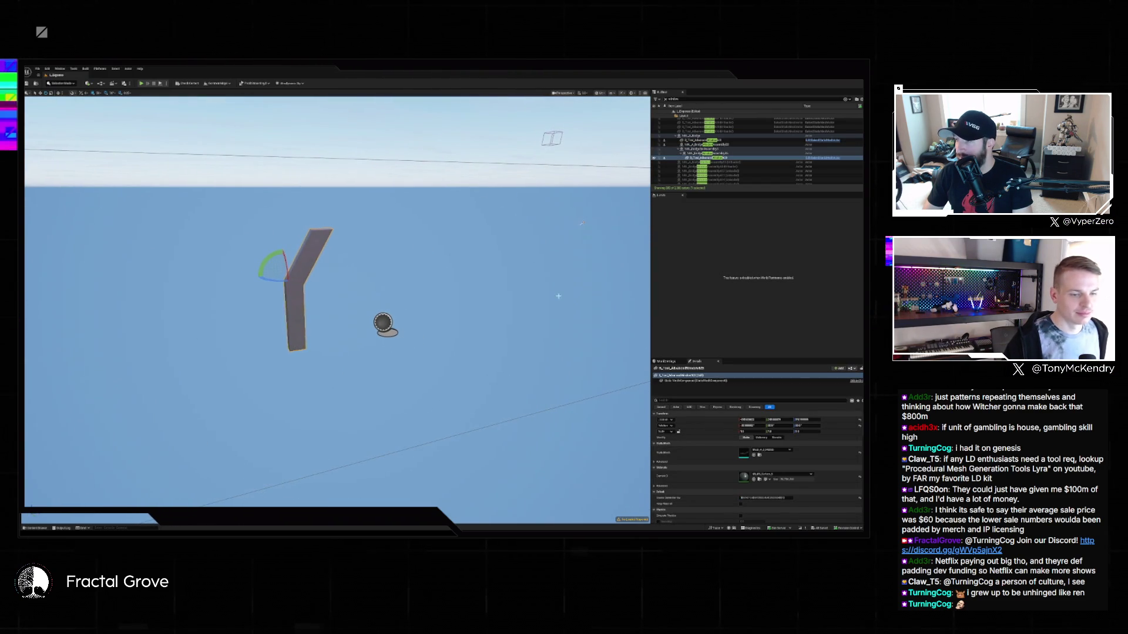
Show another content folder's modular meshes and materials in the Content Drawer.
key("ctrl+space")
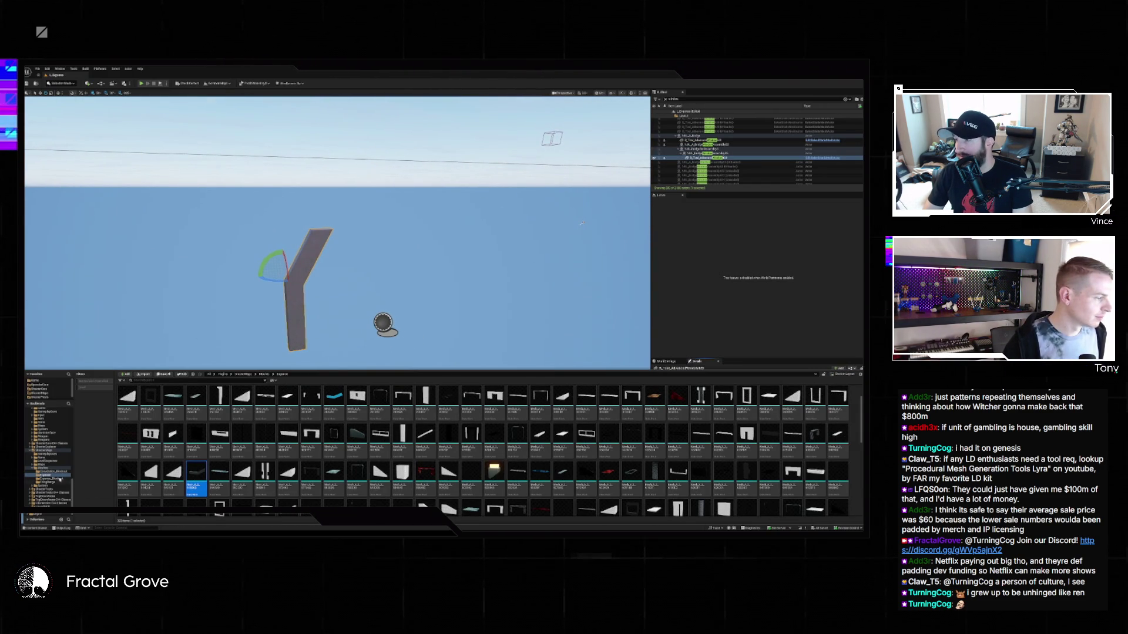
scroll(53, 470, "down", 5)
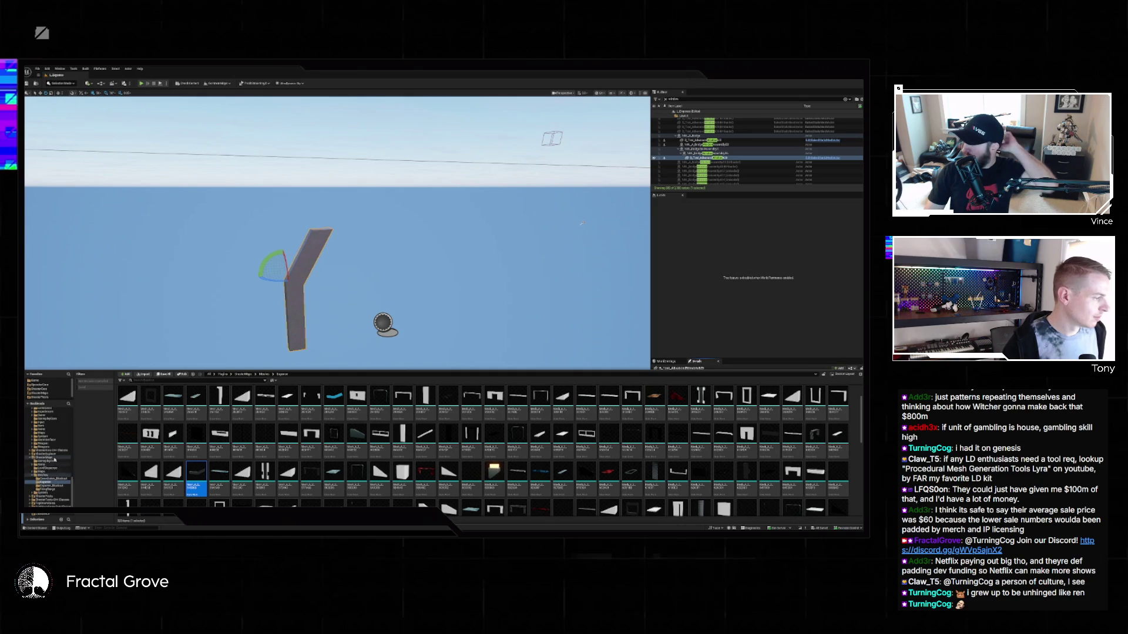
scroll(56, 457, "down", 5)
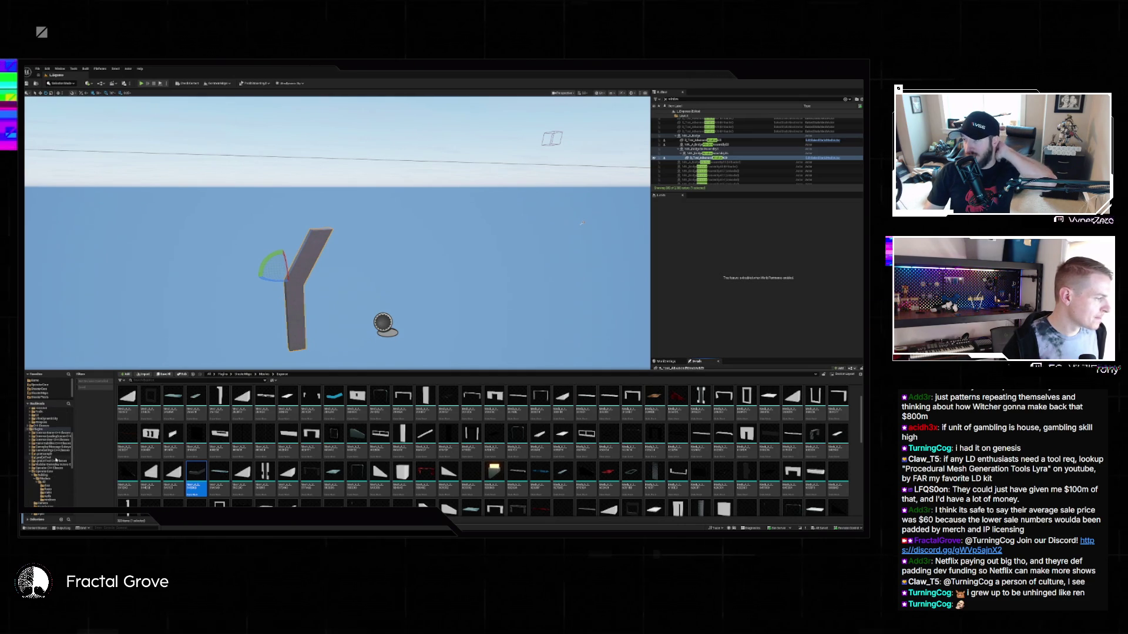
left_click(48, 453)
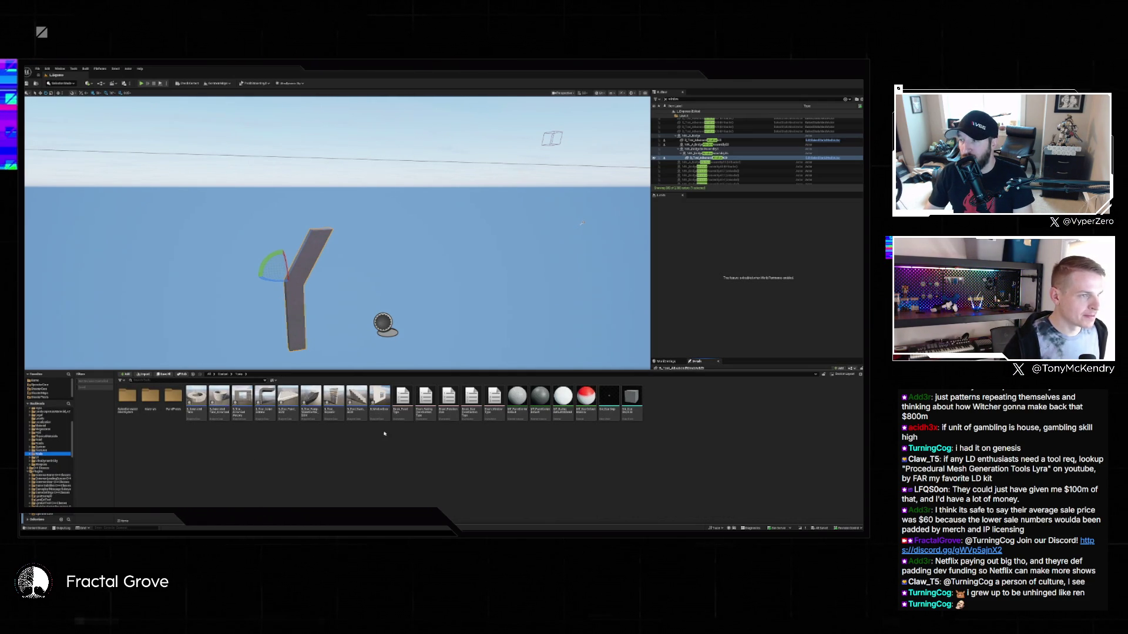
left_click(37, 69)
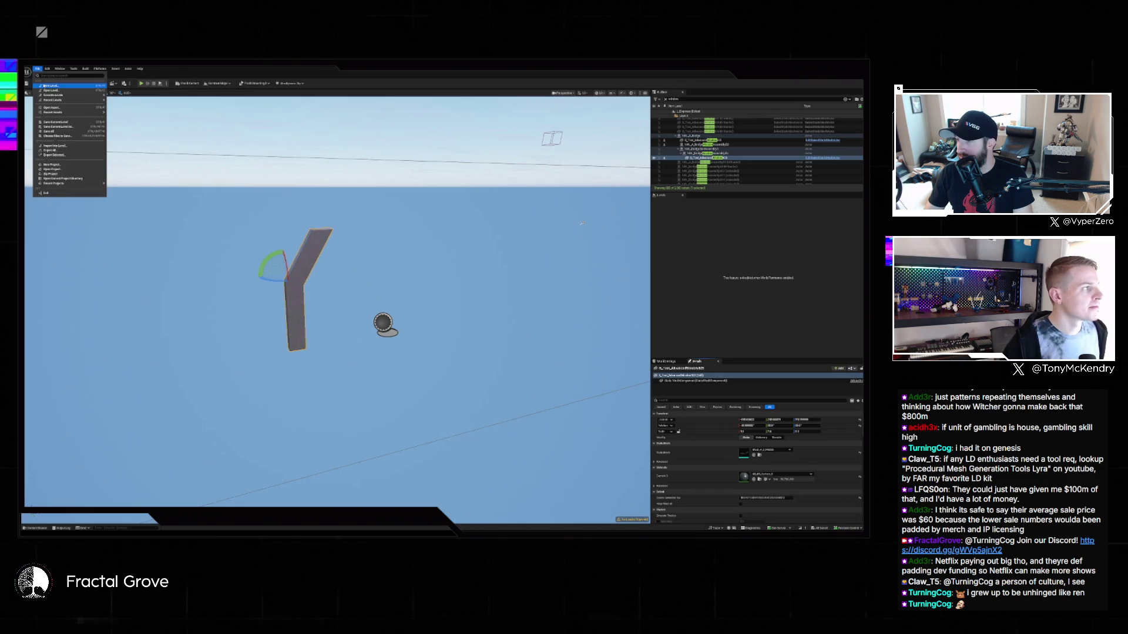
Create a new Basic level and place the window-wall mesh in it.
left_click(53, 85)
double_click(448, 270)
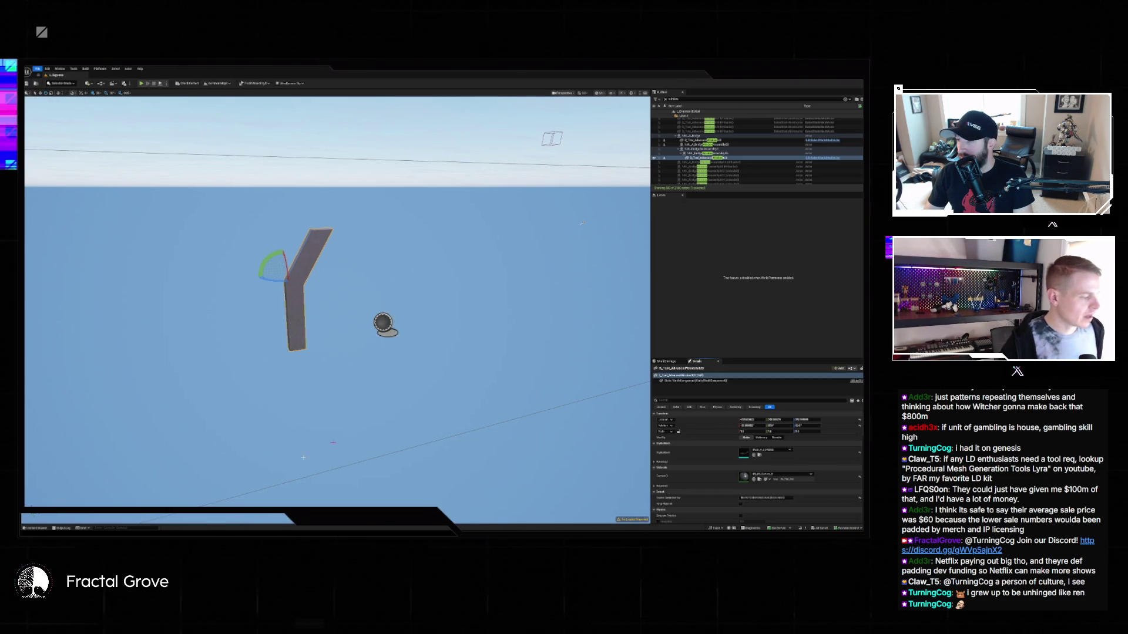
left_click(35, 527)
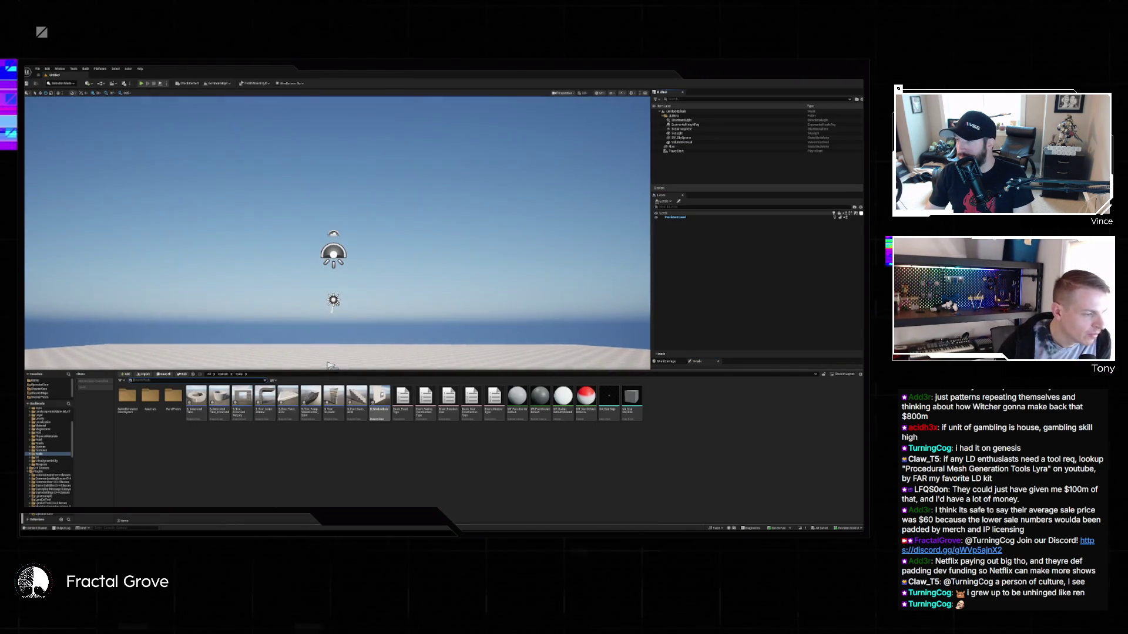
mouse_move(380, 403)
left_mouse_down()
mouse_move(429, 333)
mouse_move(365, 419)
mouse_move(262, 459)
mouse_move(295, 461)
mouse_move(306, 492)
mouse_move(314, 483)
left_mouse_up()
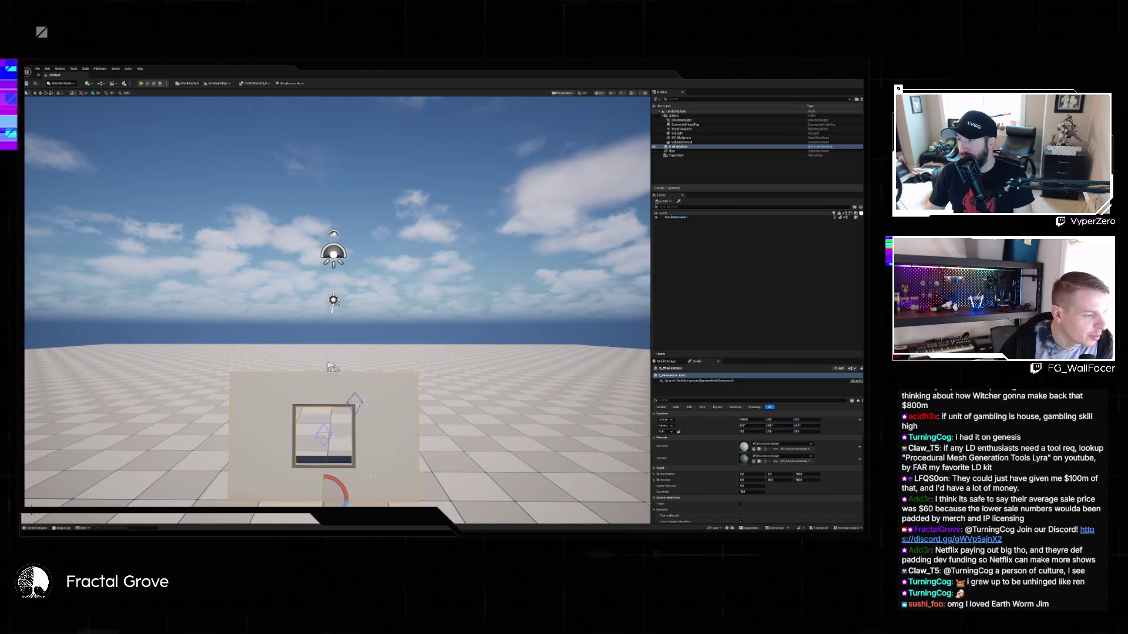
left_click(36, 528)
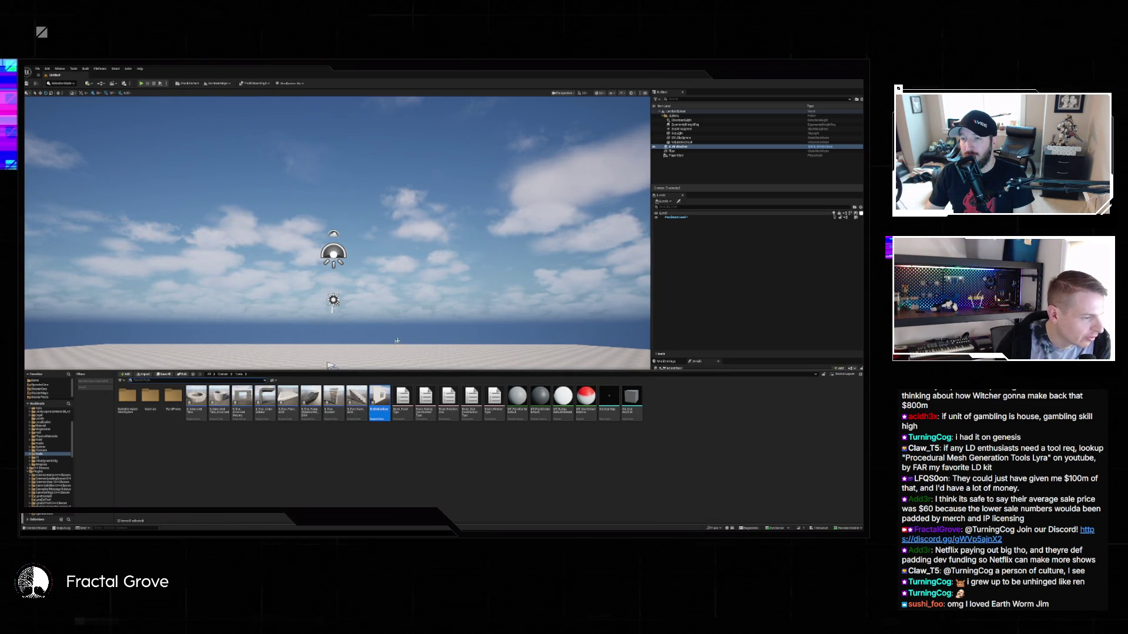
key("ctrl+space")
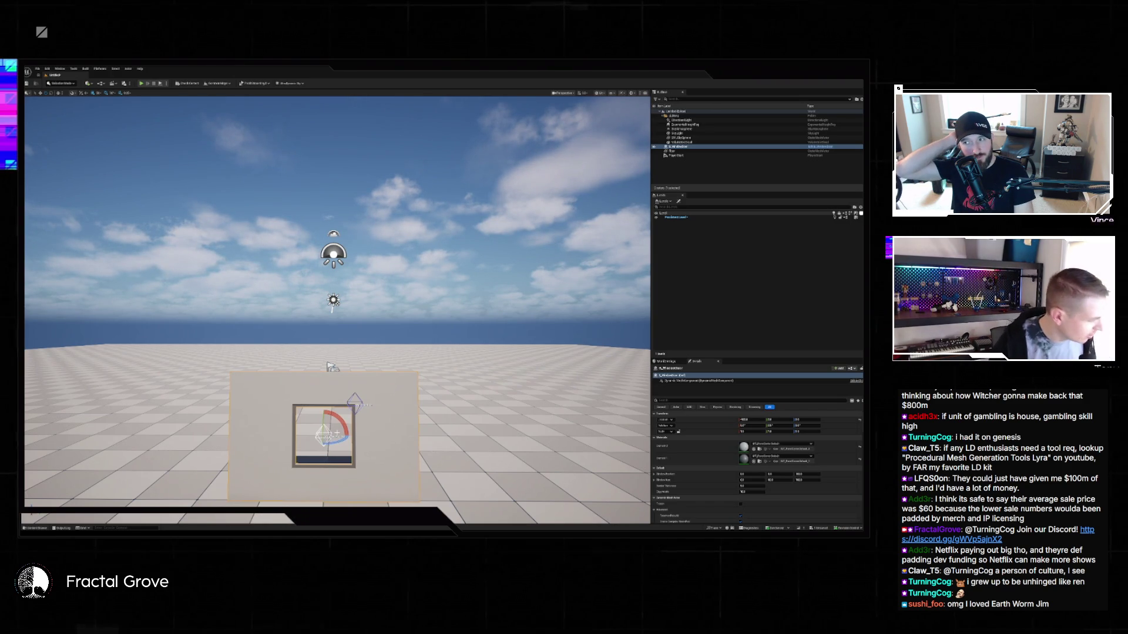
Widen the wall's window opening and shift it left with the move widget.
key("w")
mouse_move(770, 474)
left_mouse_down()
mouse_move(787, 474)
mouse_move(757, 474)
mouse_move(775, 474)
left_mouse_up()
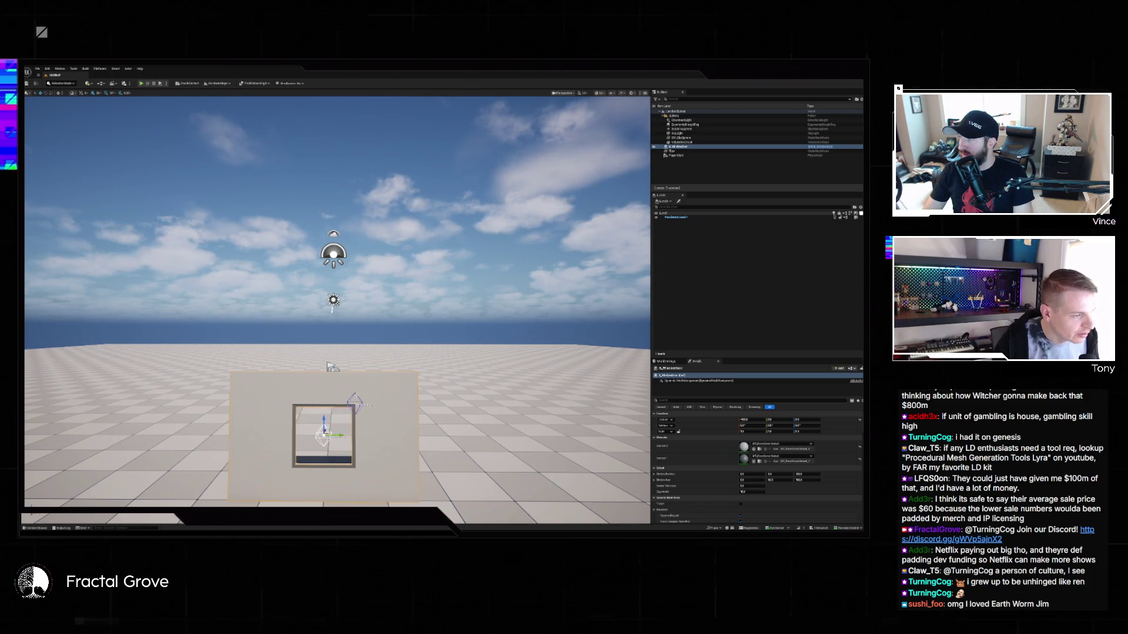
left_click(354, 403)
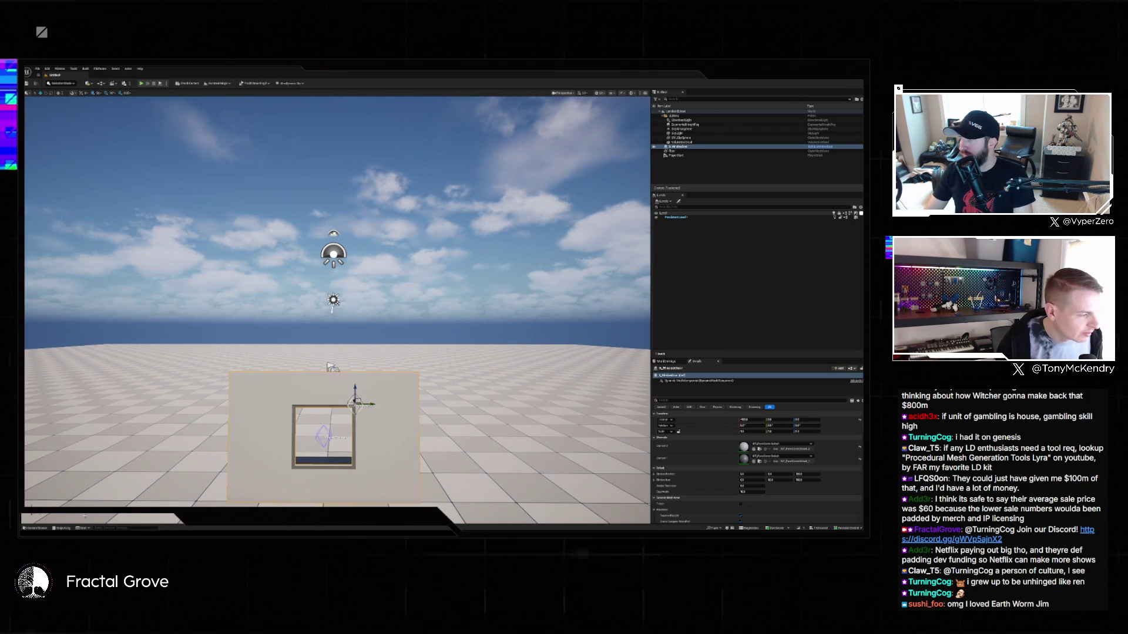
Place another window-wall piece and Alt-drag a duplicate right beside it.
left_click(46, 528)
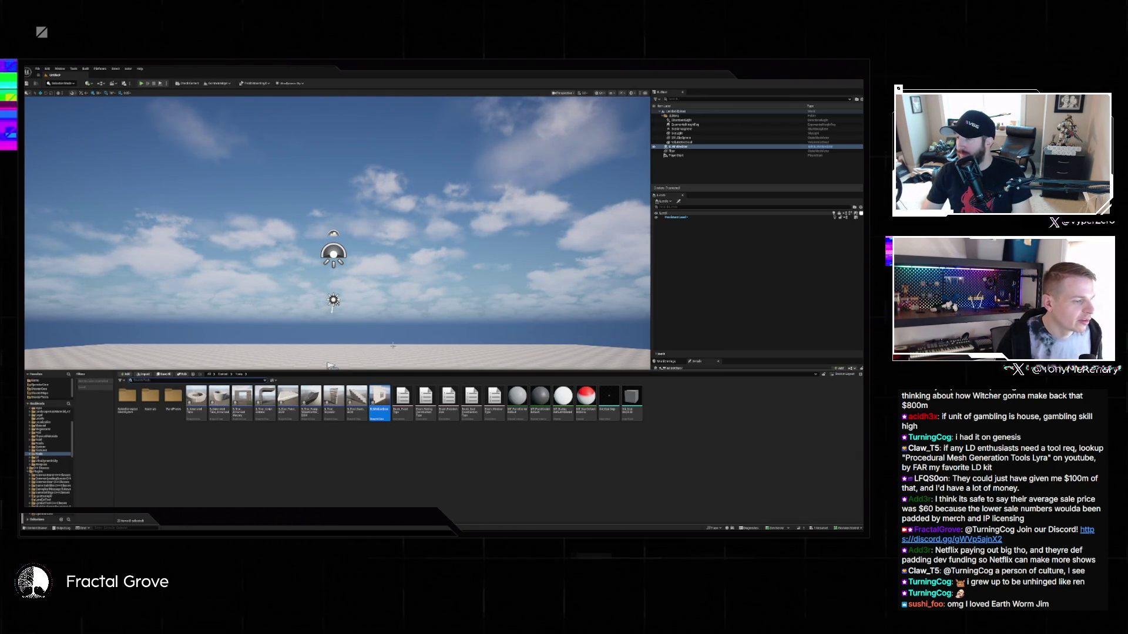
left_click_drag(379, 402, 327, 423)
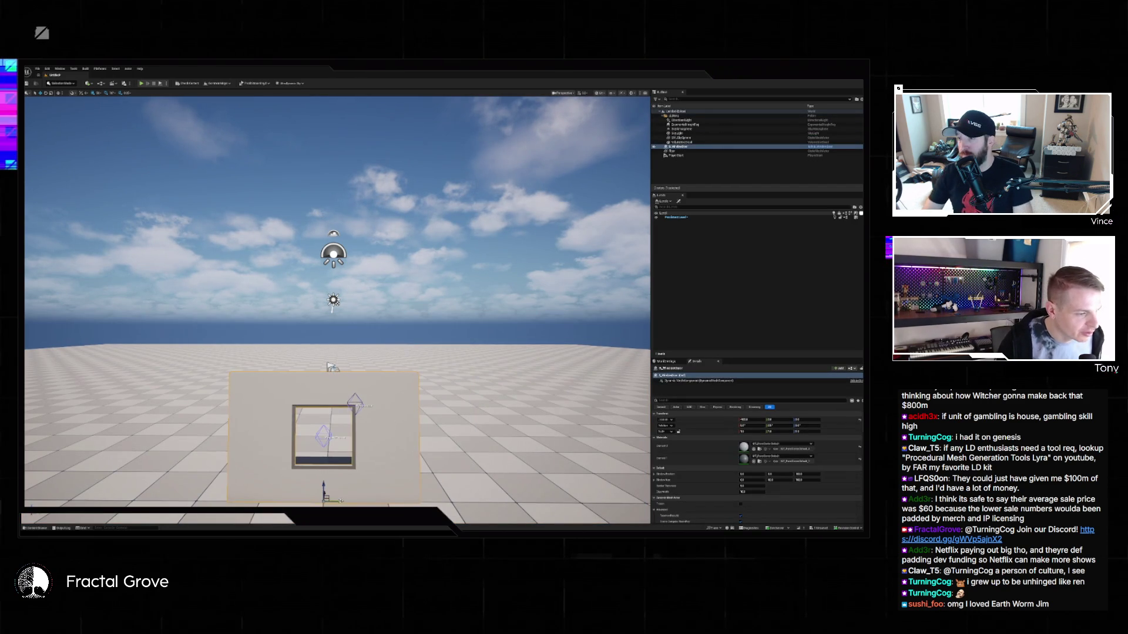
mouse_move(336, 501)
left_mouse_down()
mouse_move(526, 503)
mouse_move(144, 502)
left_mouse_up()
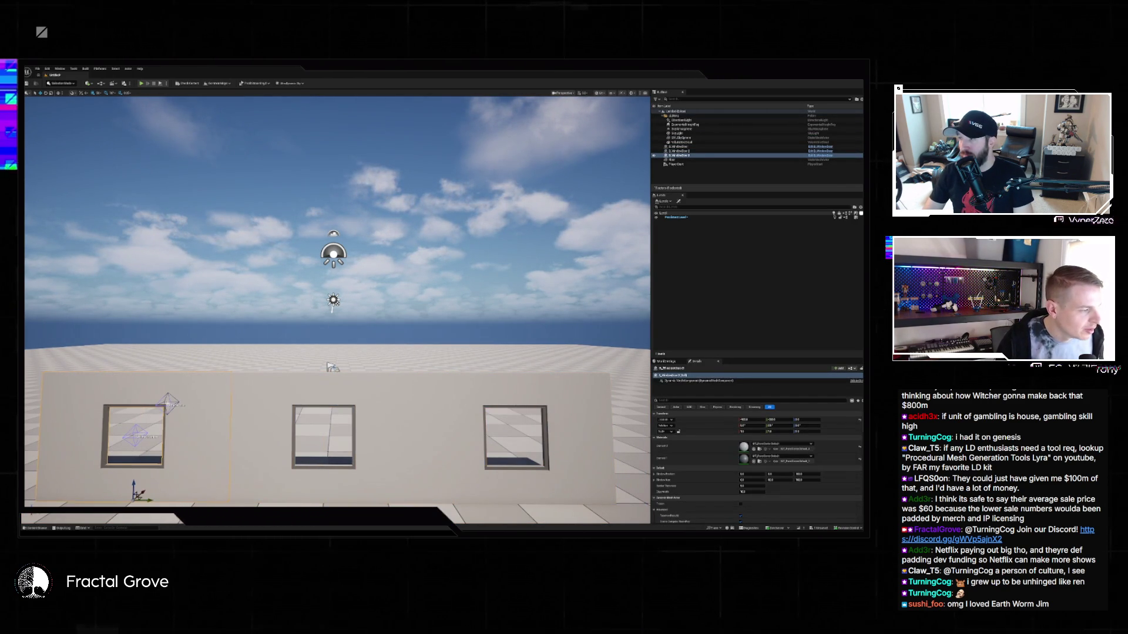
Reshape the right and left walls' windows so each opening differs in size and position.
left_click(355, 418)
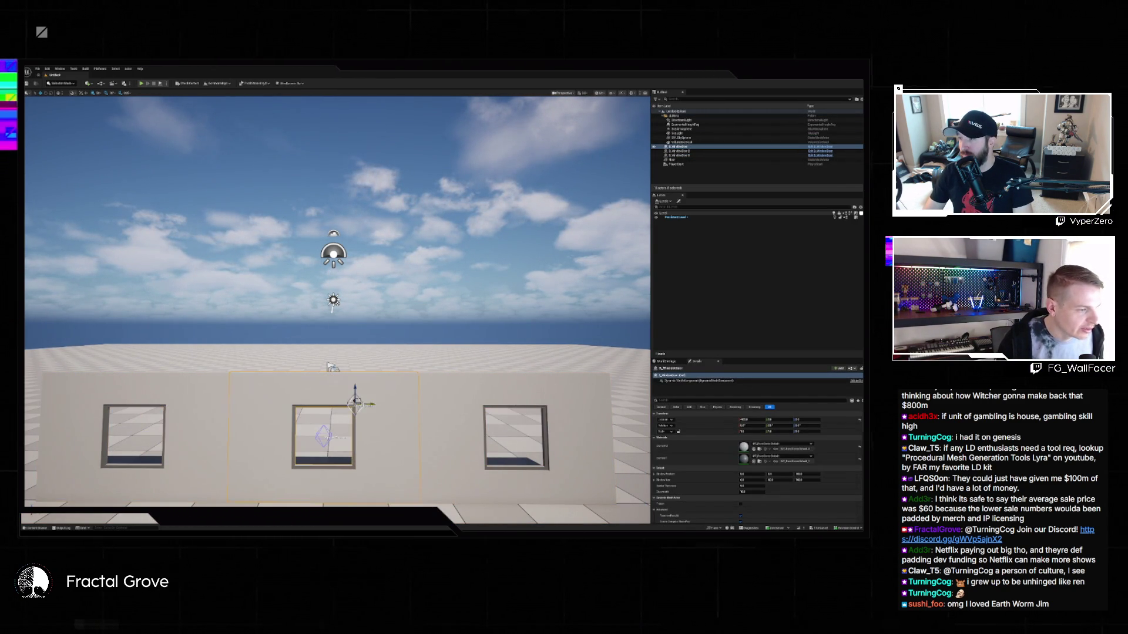
left_click(511, 497)
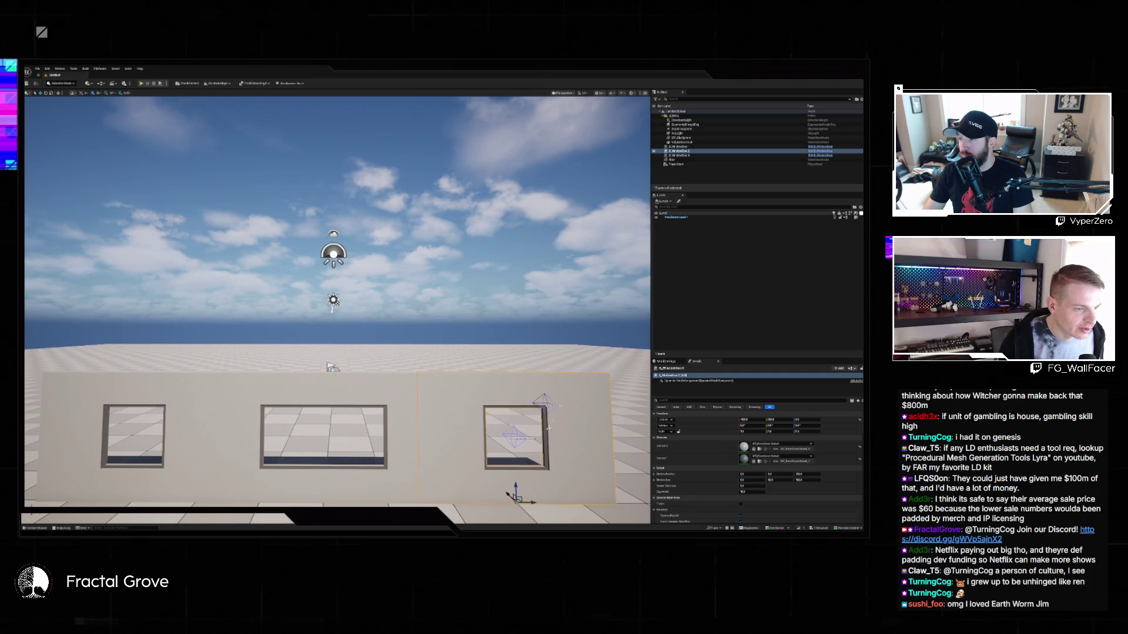
mouse_move(509, 496)
left_mouse_down()
mouse_move(536, 433)
mouse_move(590, 404)
left_mouse_up()
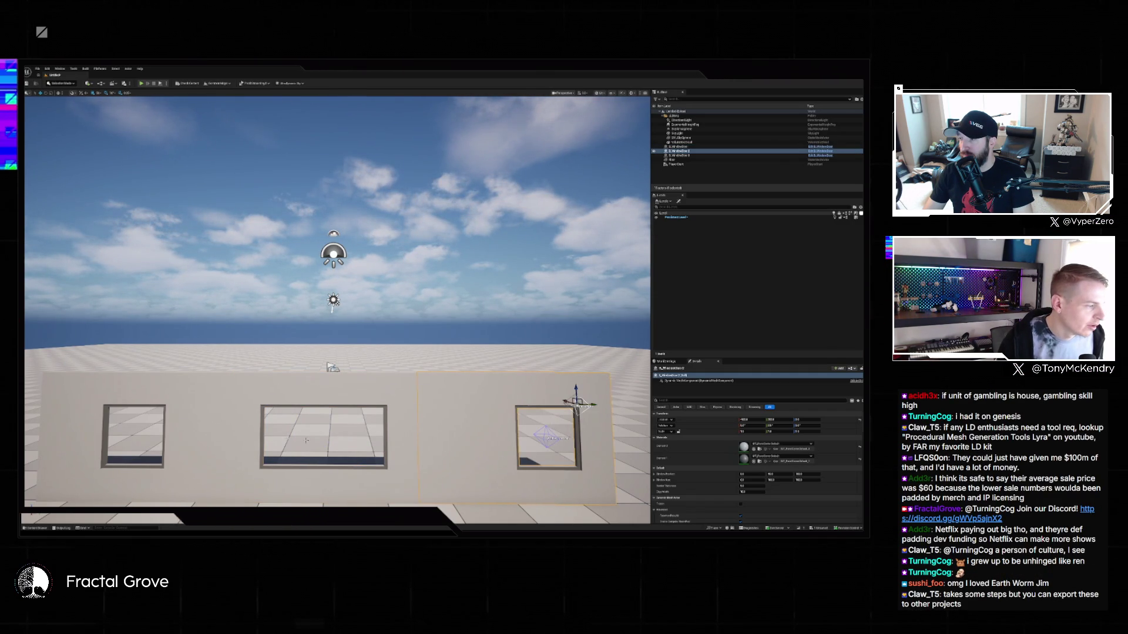
left_click(251, 424)
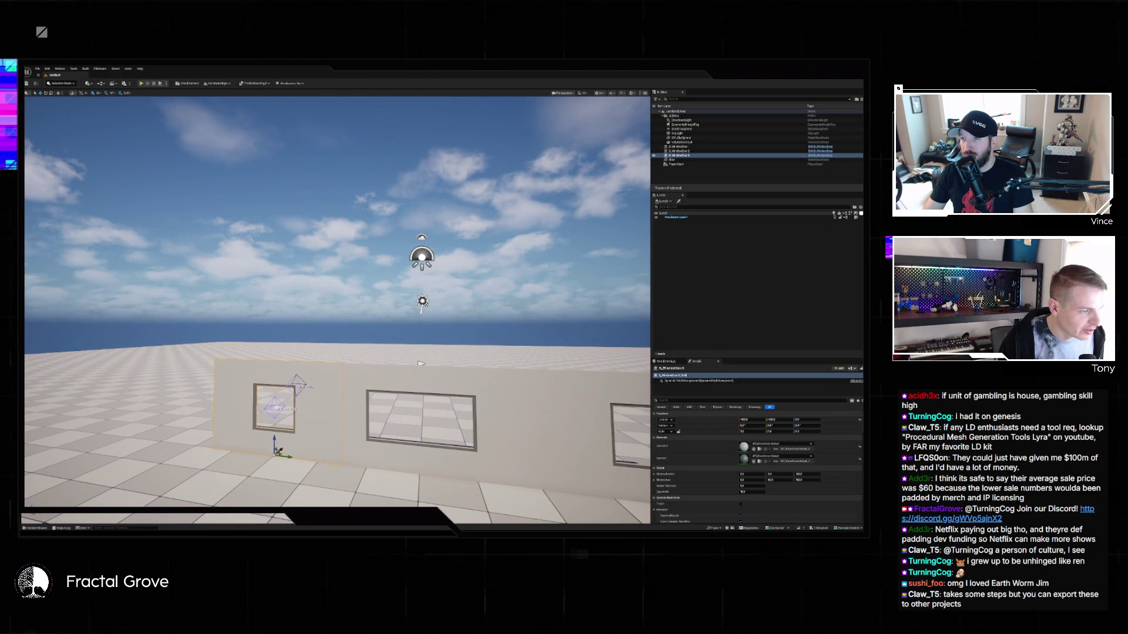
key("Return")
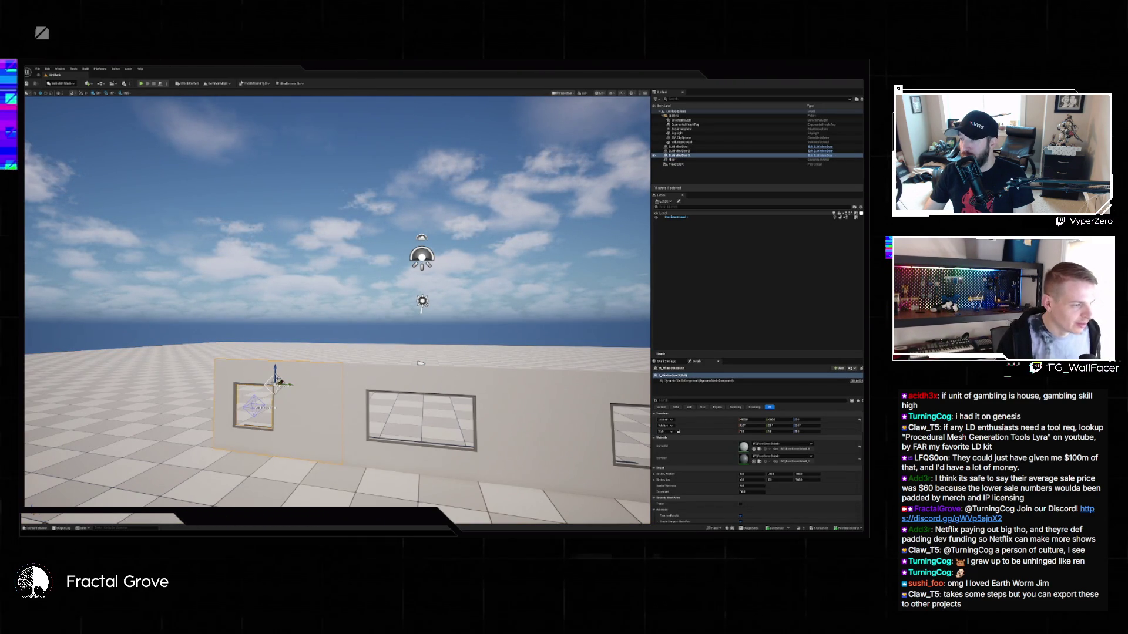
left_click(413, 363)
scroll(413, 363, "down", 5)
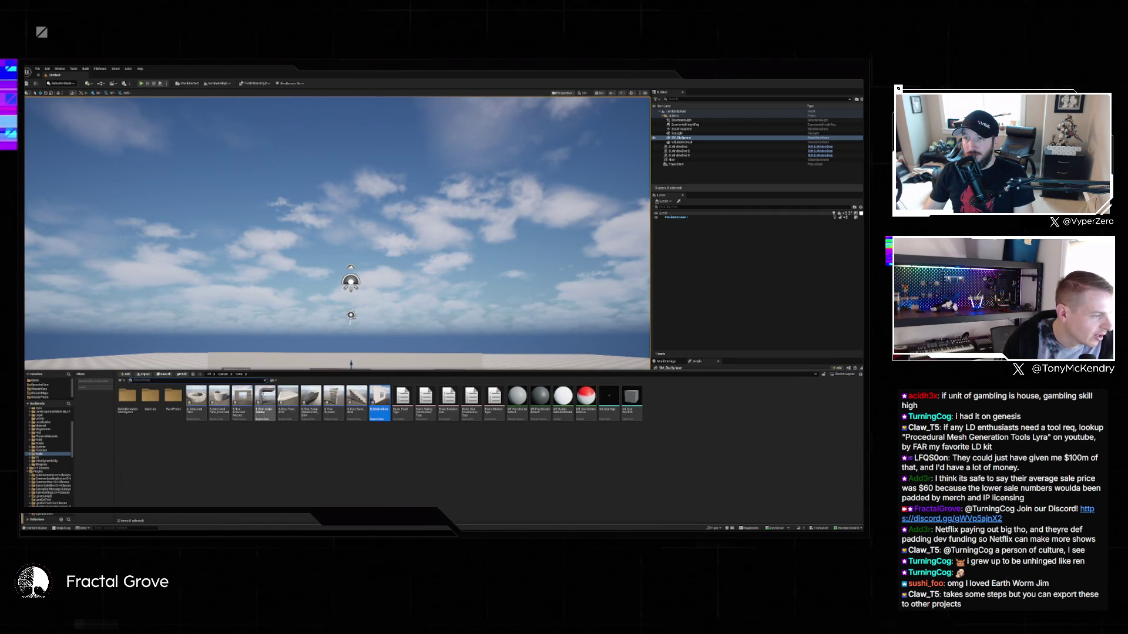
Select and frame the added arch, then lower its top.
key("ctrl+space")
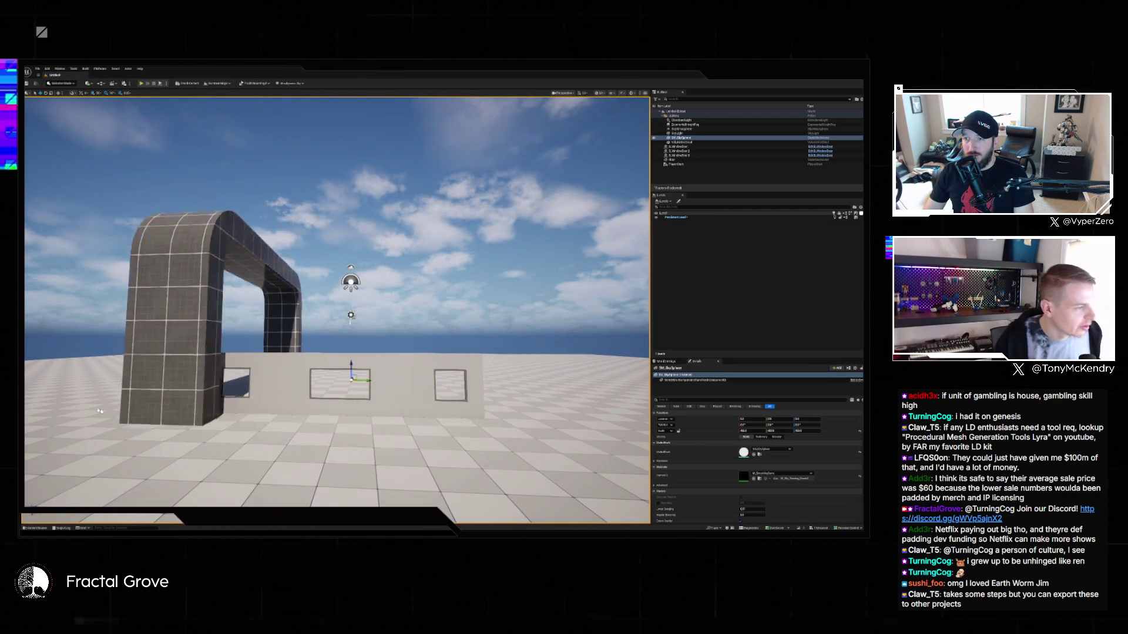
left_click(62, 402)
key("f")
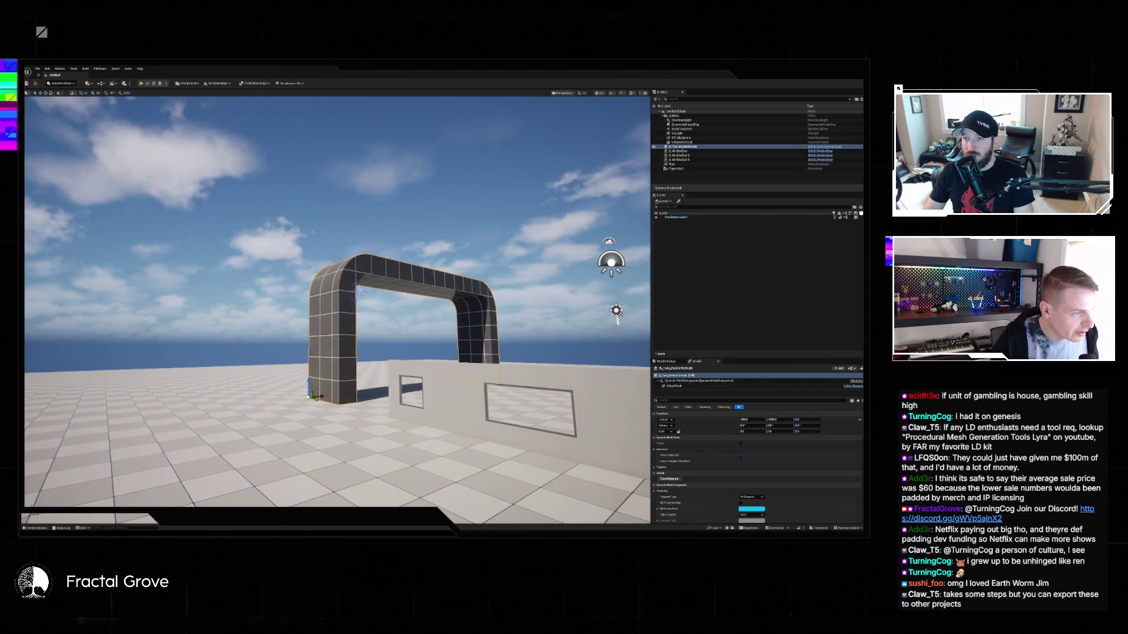
mouse_move(356, 288)
left_mouse_down()
mouse_move(356, 253)
mouse_move(361, 335)
mouse_move(367, 246)
mouse_move(376, 334)
left_mouse_up()
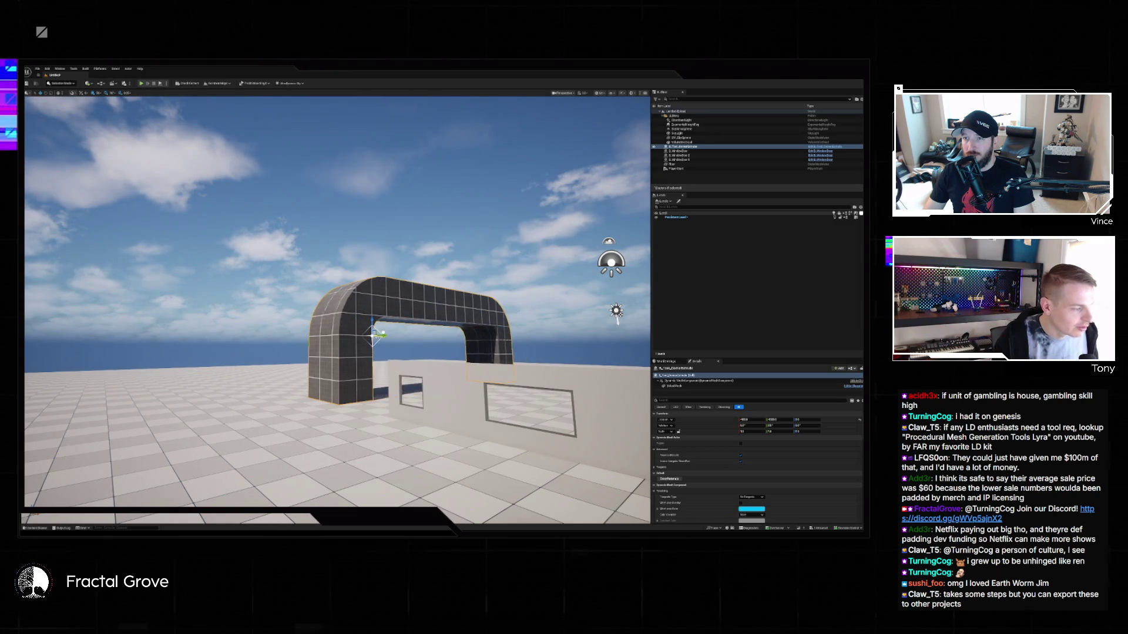
Place a staircase behind the arch and scale it up to the arch's top.
key("ctrl+space")
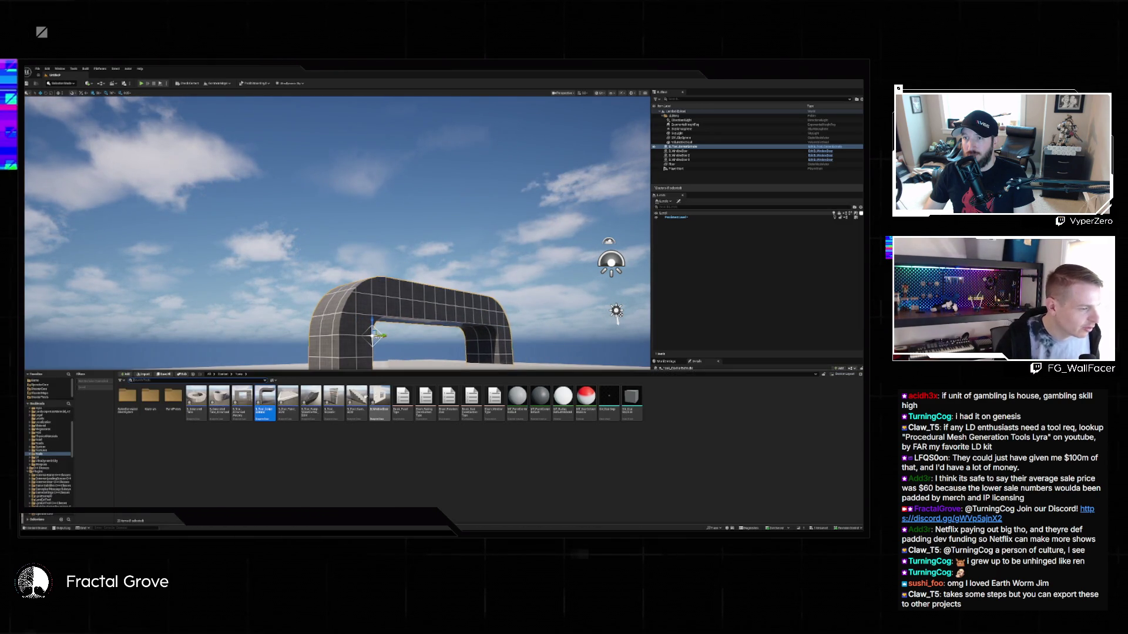
mouse_move(359, 411)
left_mouse_down()
mouse_move(226, 369)
mouse_move(223, 455)
left_mouse_up()
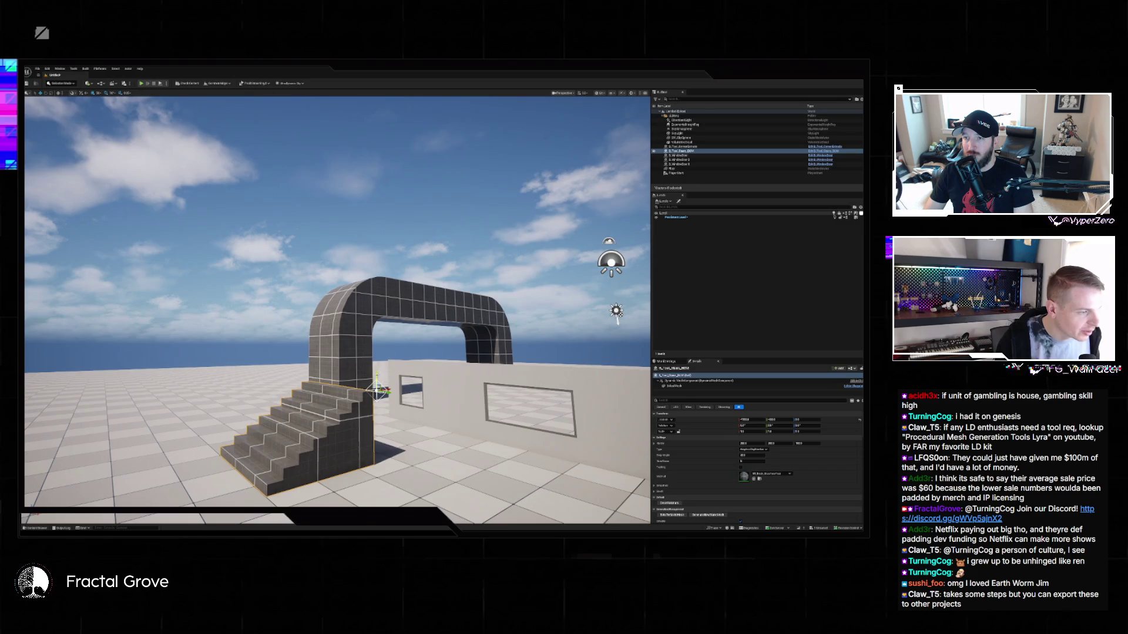
mouse_move(336, 383)
left_mouse_down()
mouse_move(368, 306)
mouse_move(377, 387)
left_mouse_up()
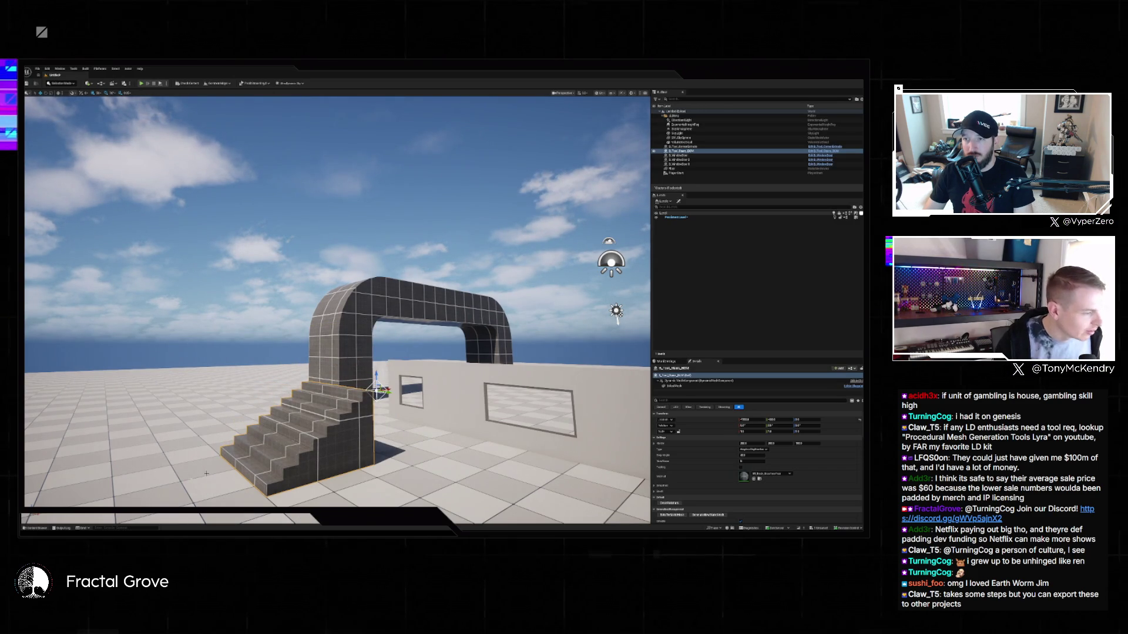
Browse the ShooterMaps/Meshes/Expanse folder in the Content Drawer.
key("ctrl+space")
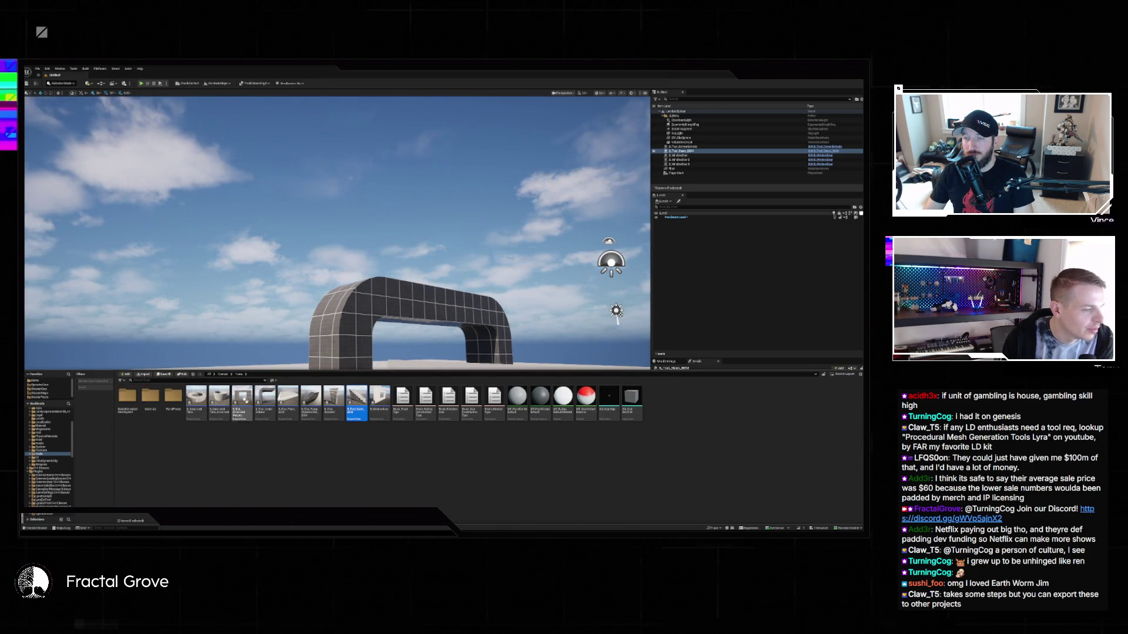
left_click(44, 475)
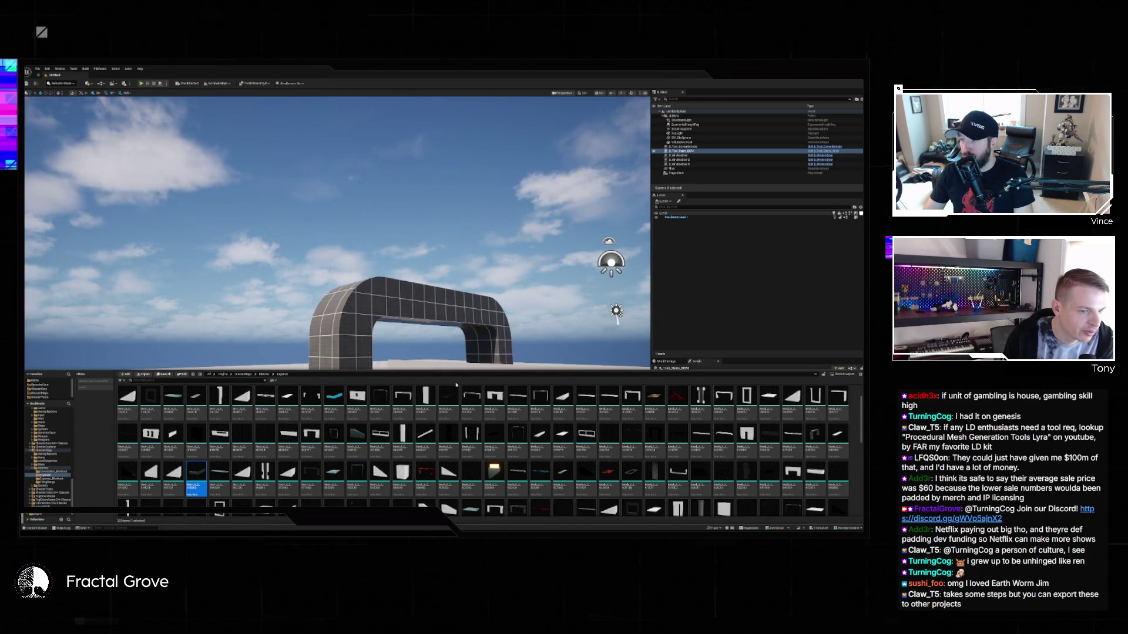
scroll(345, 418, "down", 1)
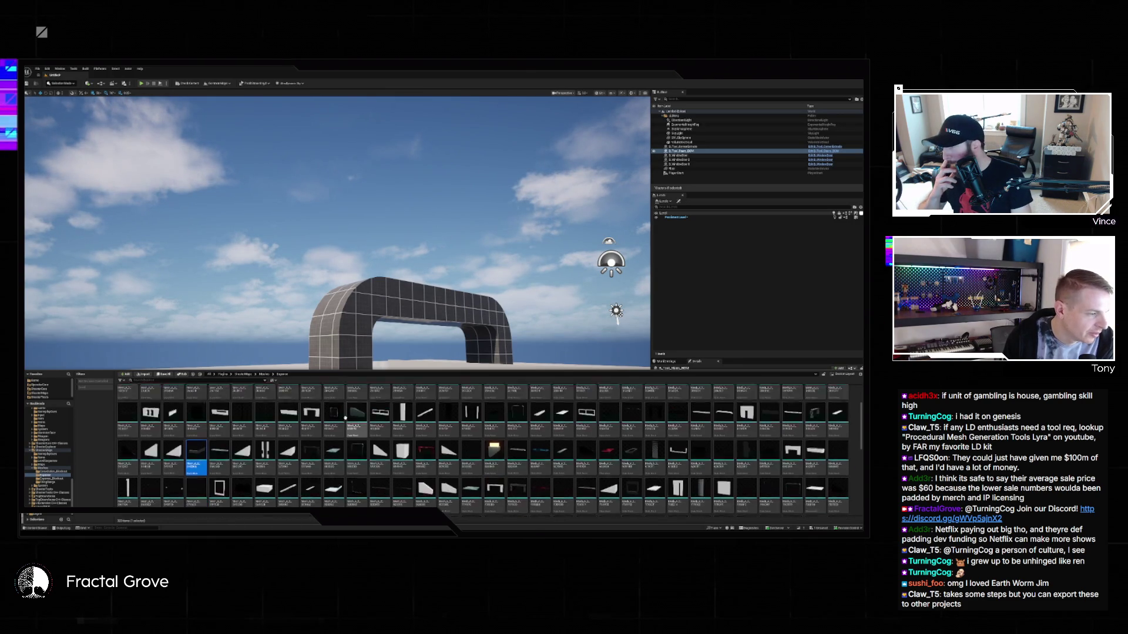
scroll(345, 418, "down", 10)
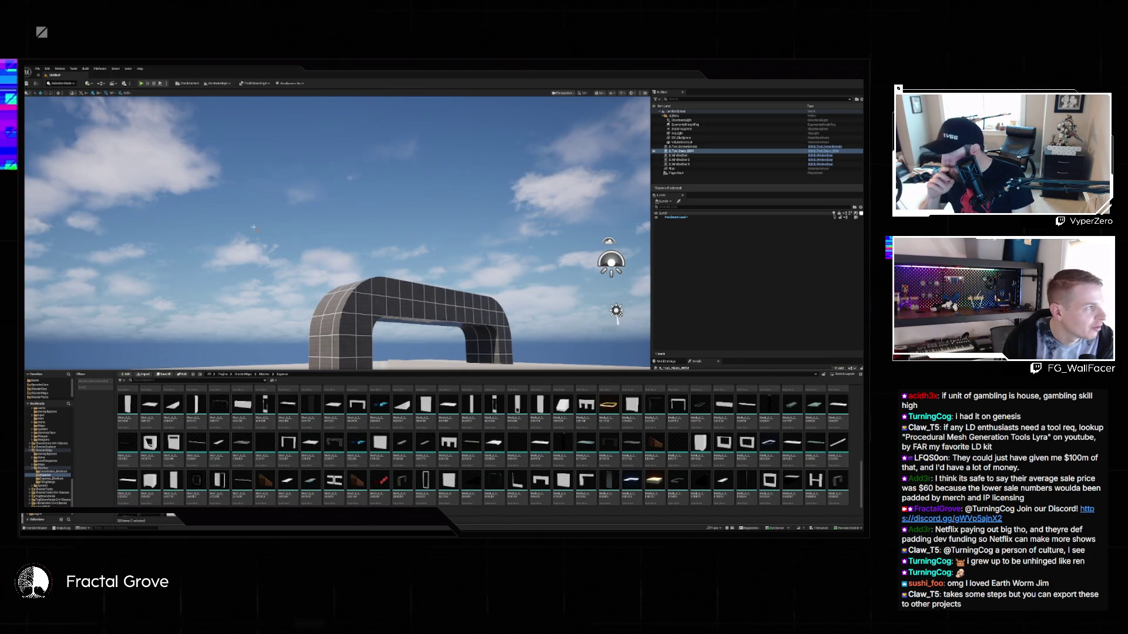
left_click(37, 69)
mouse_move(59, 107)
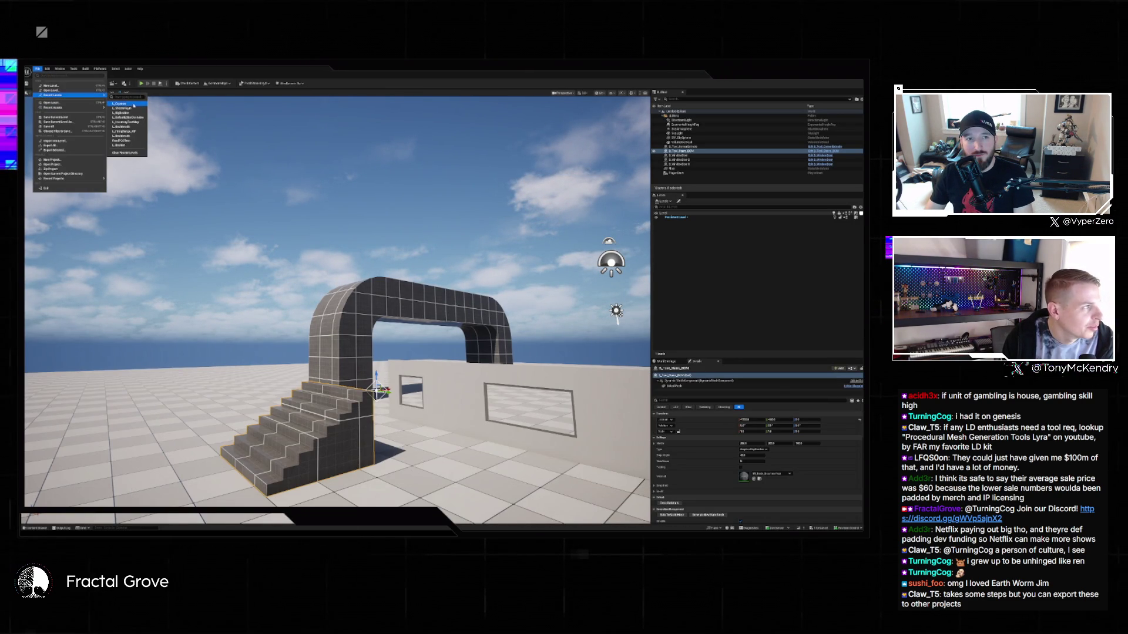
Open a recent level without saving the test level, then select every actor in it.
left_click(51, 86)
left_click(483, 351)
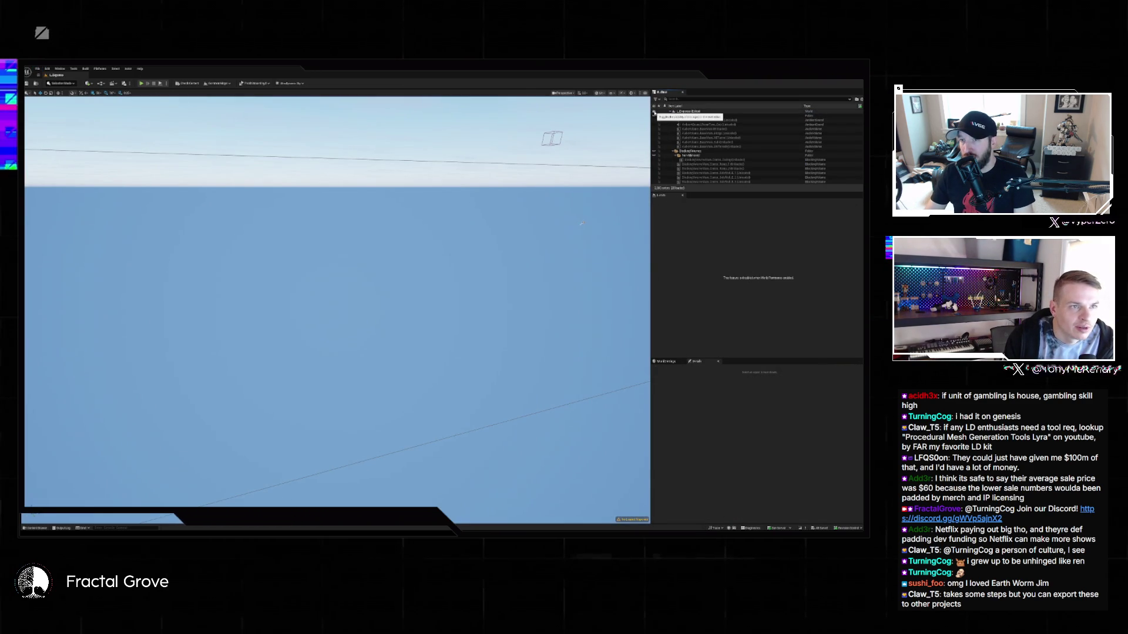
left_click(666, 113)
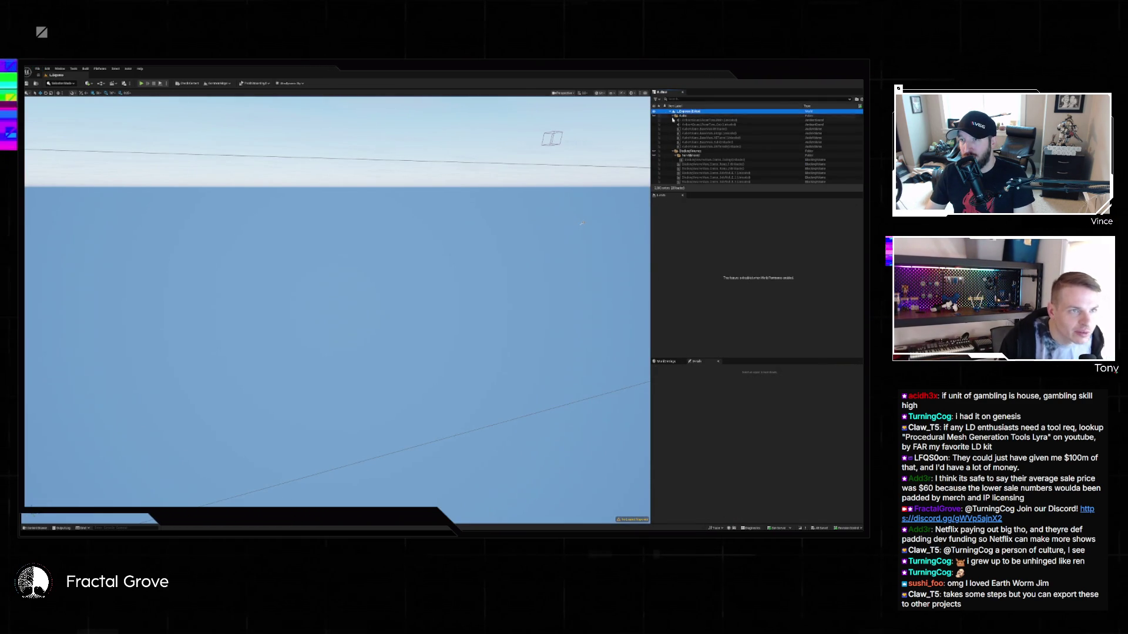
key("ctrl+a")
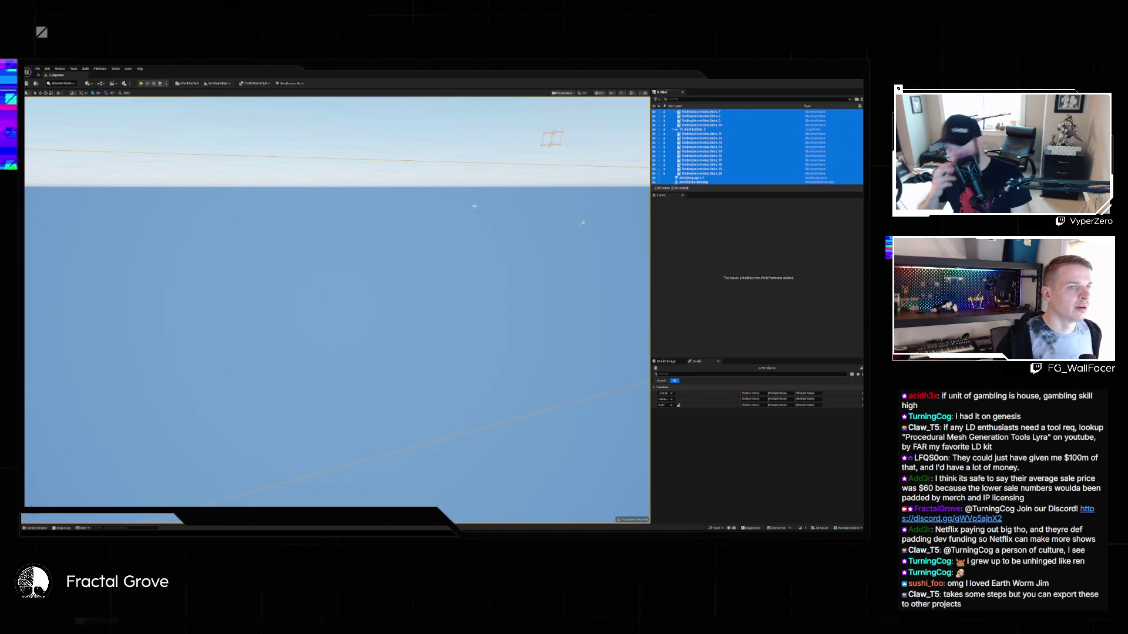
Frame all the level geometry, fly into the atrium, and select the tall central pillar.
key("f")
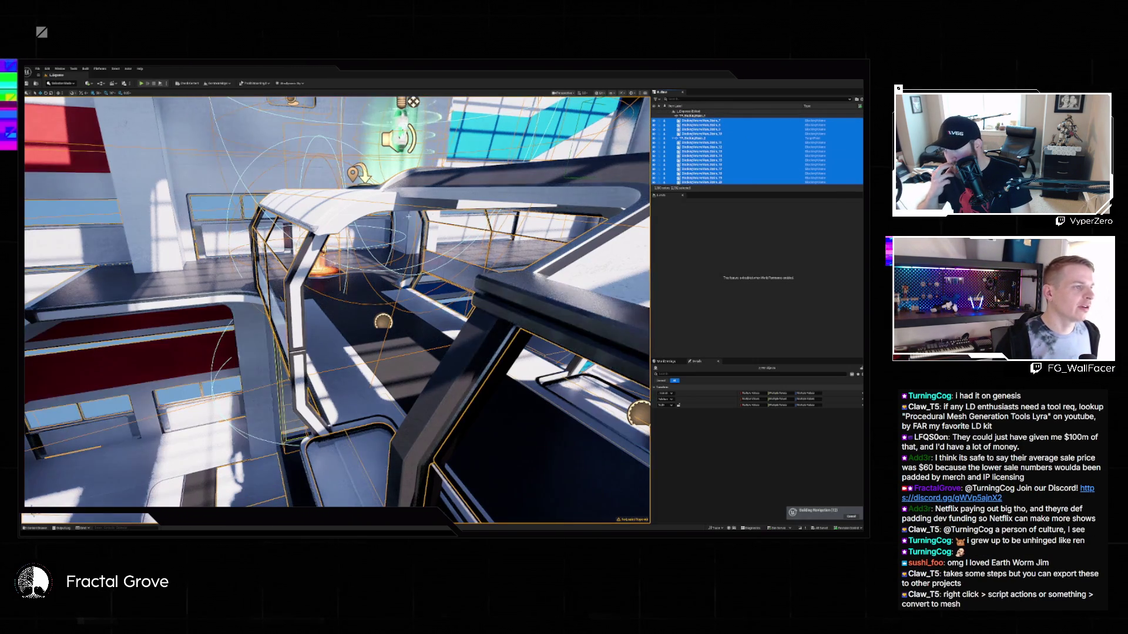
key("Escape")
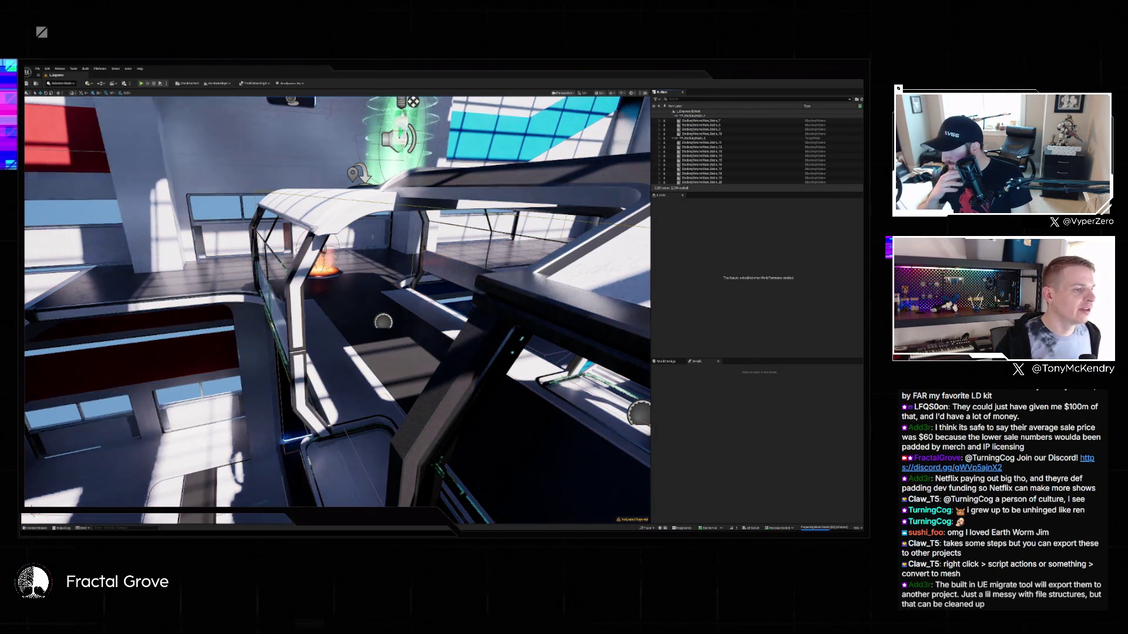
key("w")
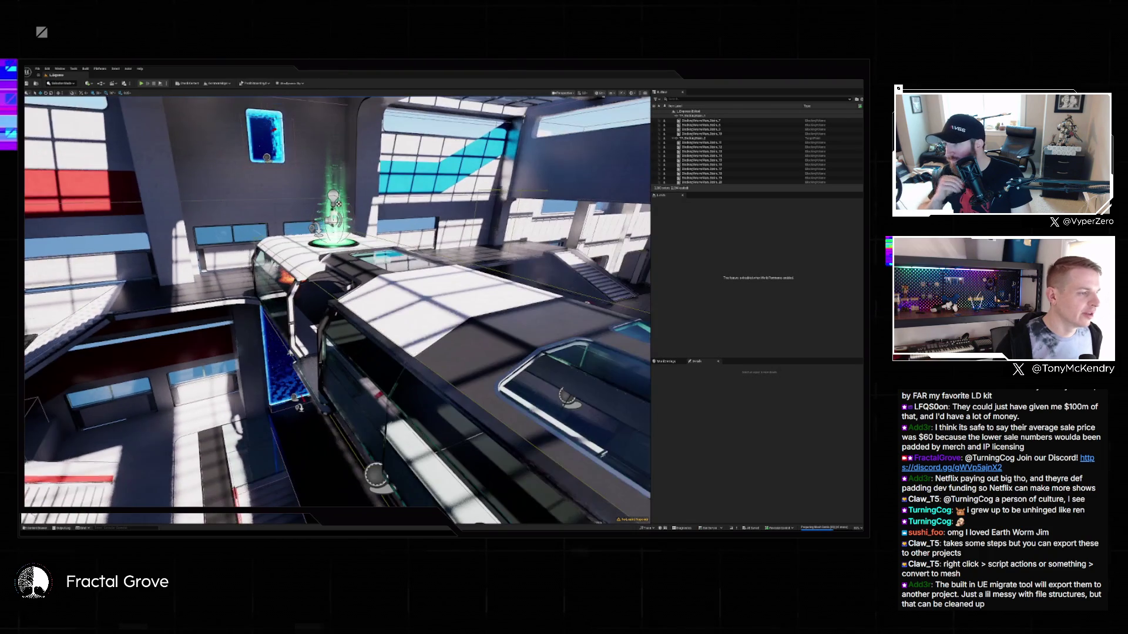
key("w")
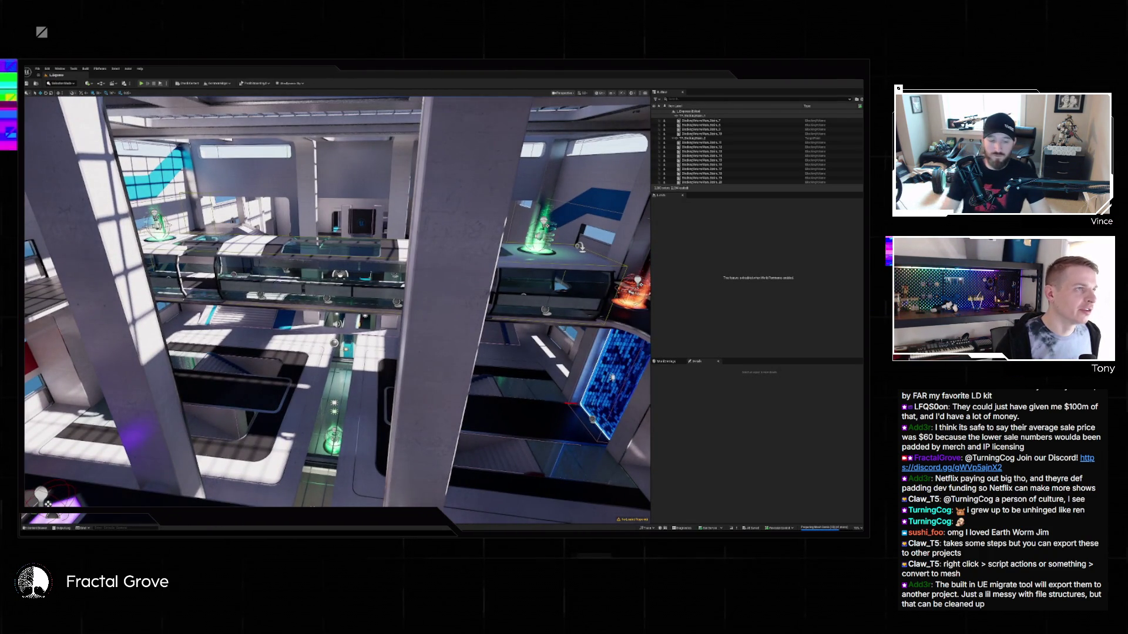
key("w")
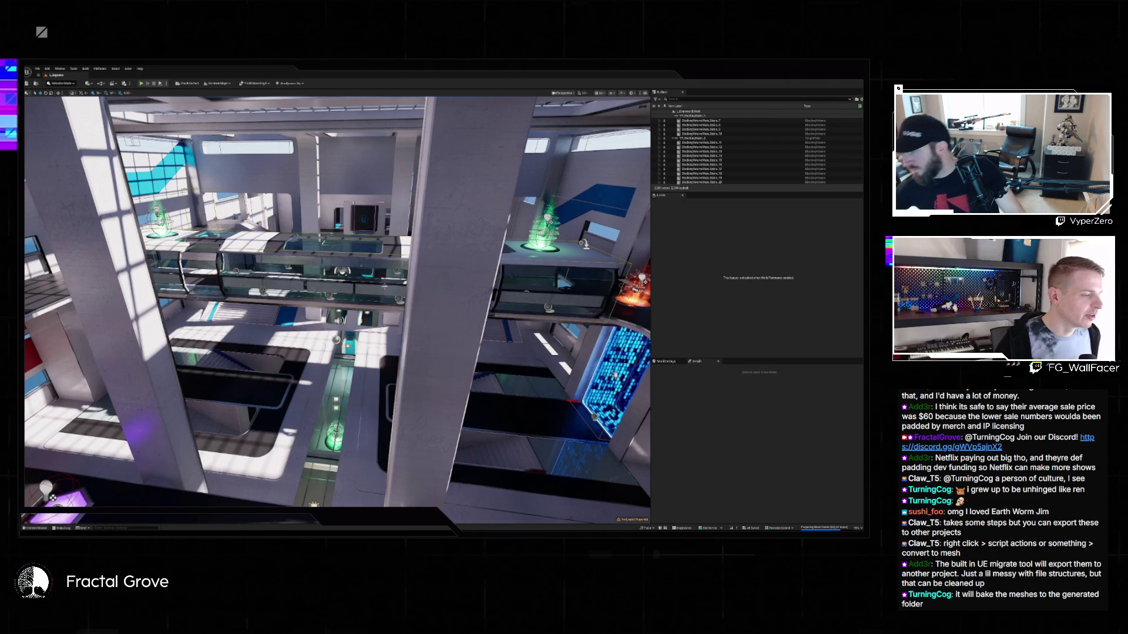
left_click(428, 302)
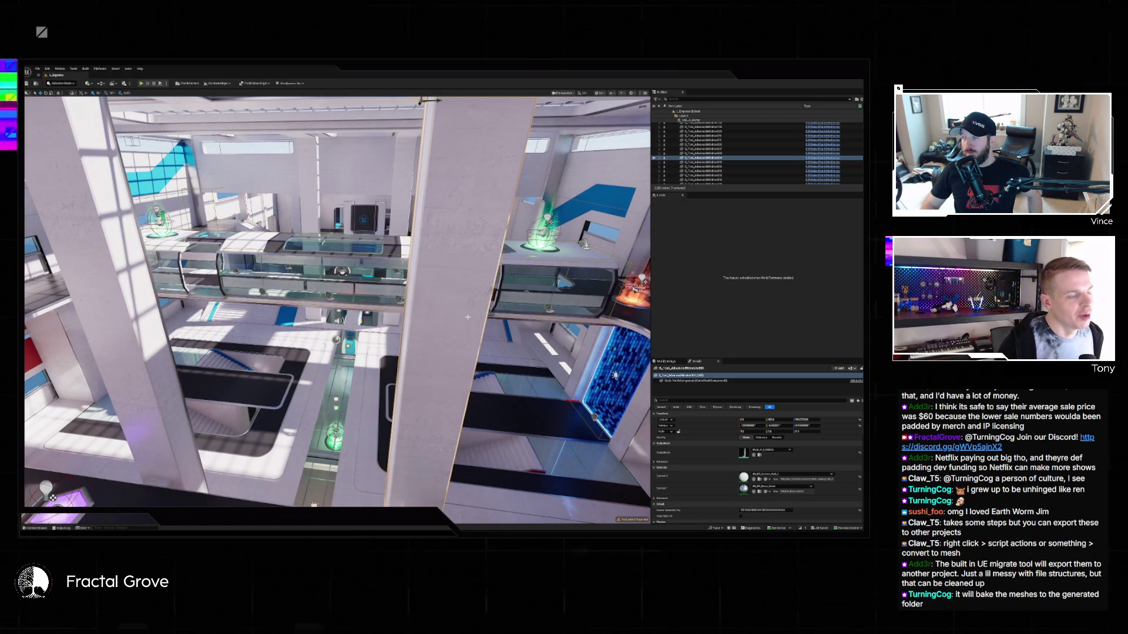
Fly through the level, selecting the red wall, box panel mesh and white archway.
mouse_move(462, 312)
left_mouse_down()
mouse_move(605, 289)
mouse_move(555, 276)
left_mouse_up()
key("Escape")
left_click(544, 283)
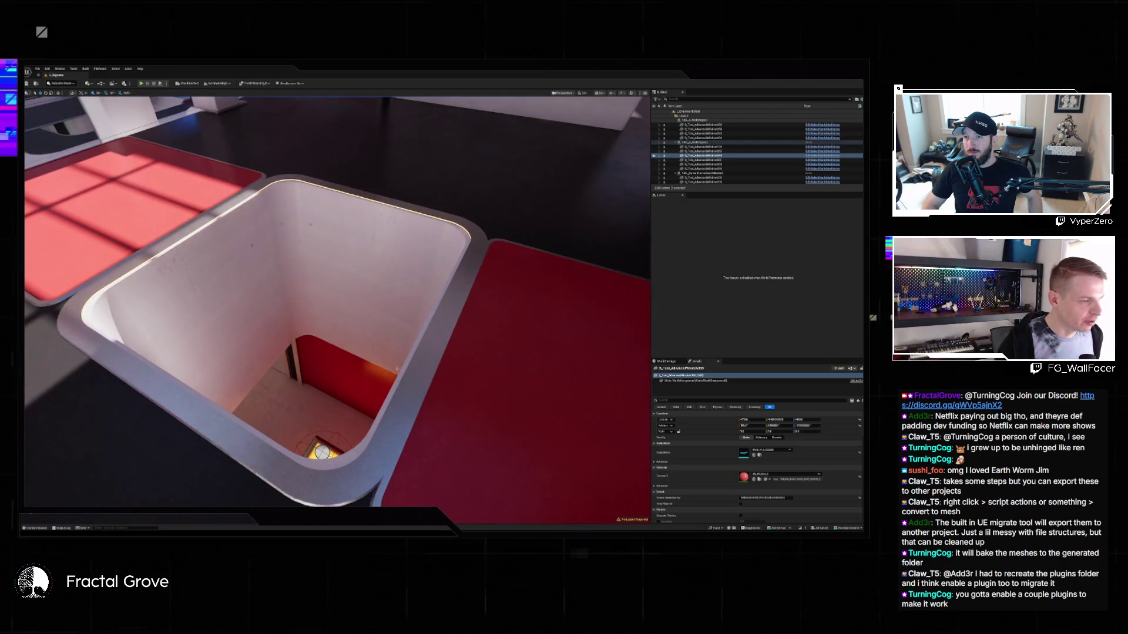
left_click(395, 360)
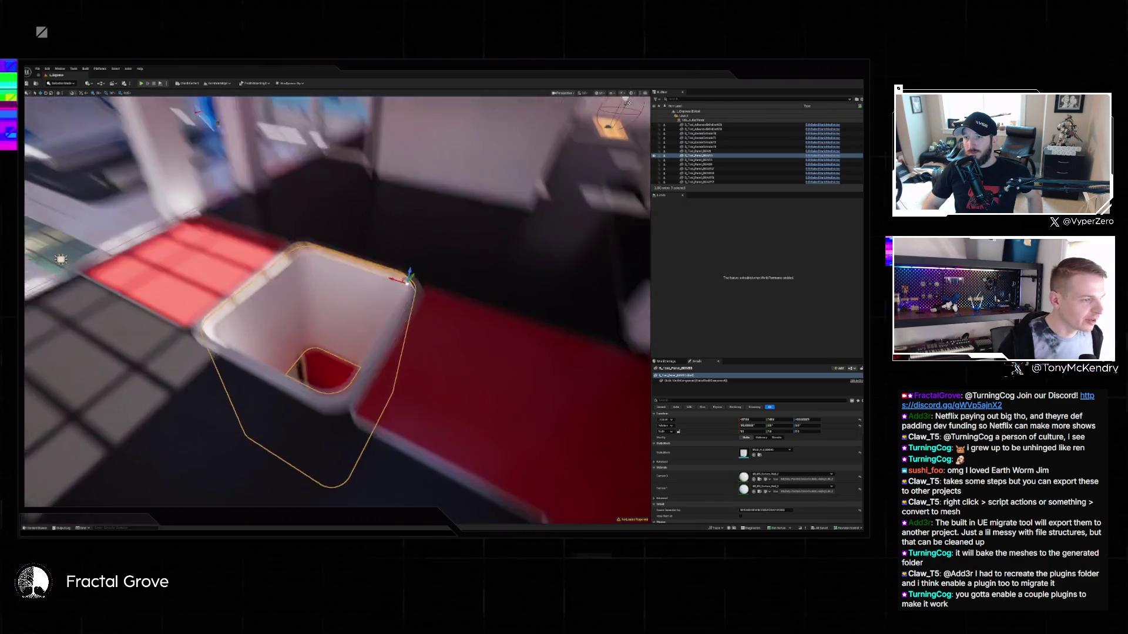
mouse_move(338, 299)
left_mouse_down()
mouse_move(323, 270)
mouse_move(353, 282)
left_mouse_up()
left_click(405, 270)
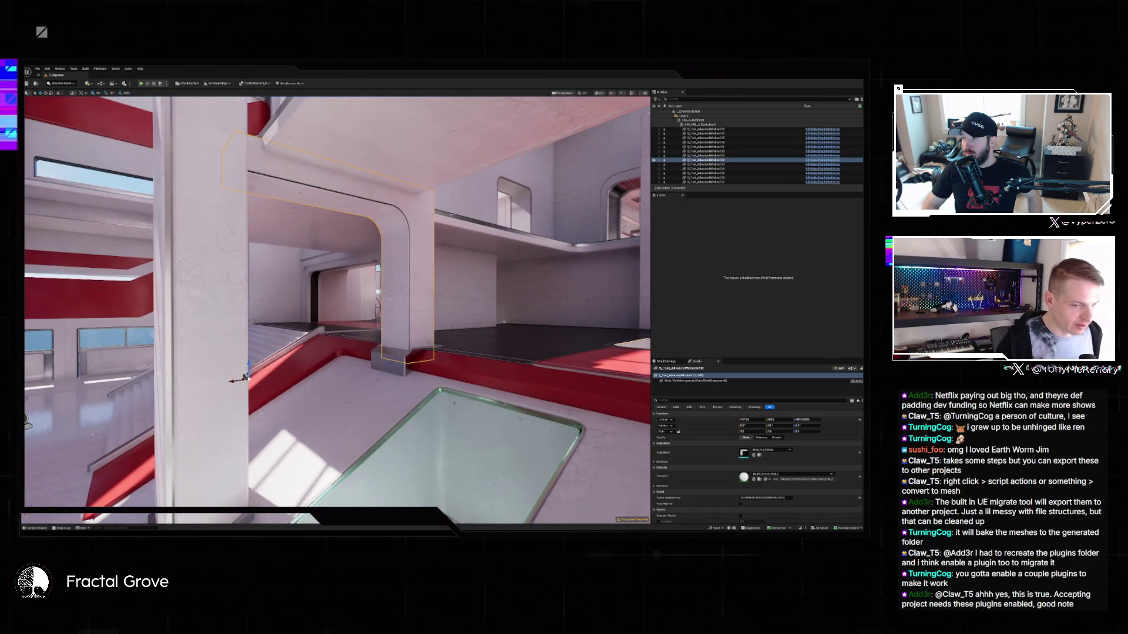
Fly over the walkways, frame a glass walkway, then switch to the modular environments tutorial.
mouse_move(354, 209)
left_mouse_down()
mouse_move(317, 229)
mouse_move(329, 224)
left_mouse_up()
left_click_drag(329, 294, 310, 289)
left_click(382, 423)
key("f")
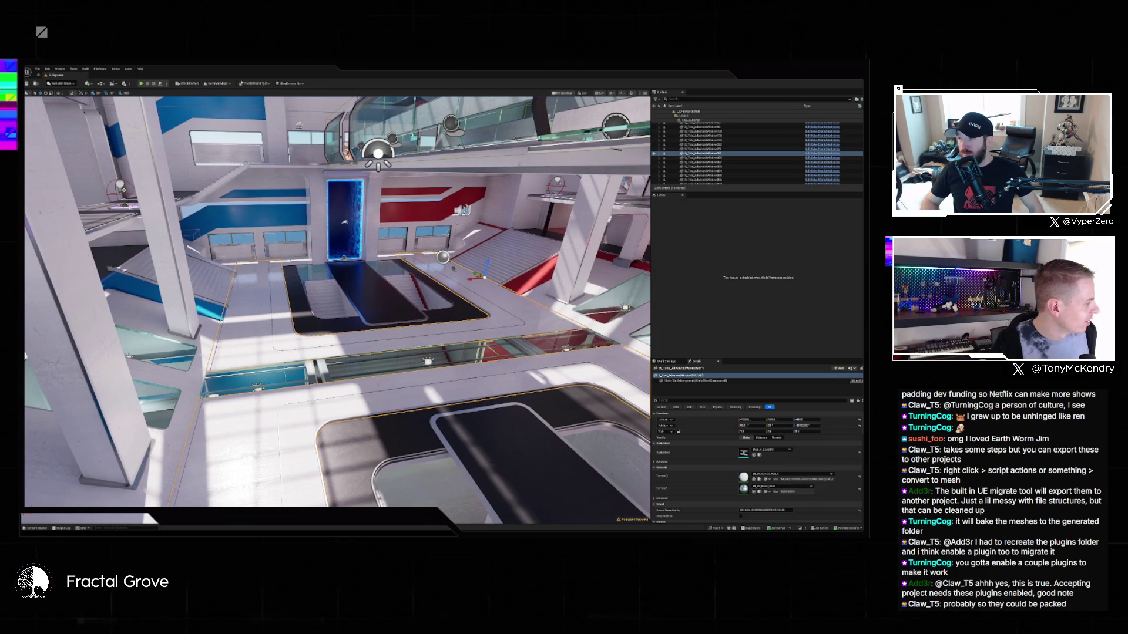
key("alt+Tab")
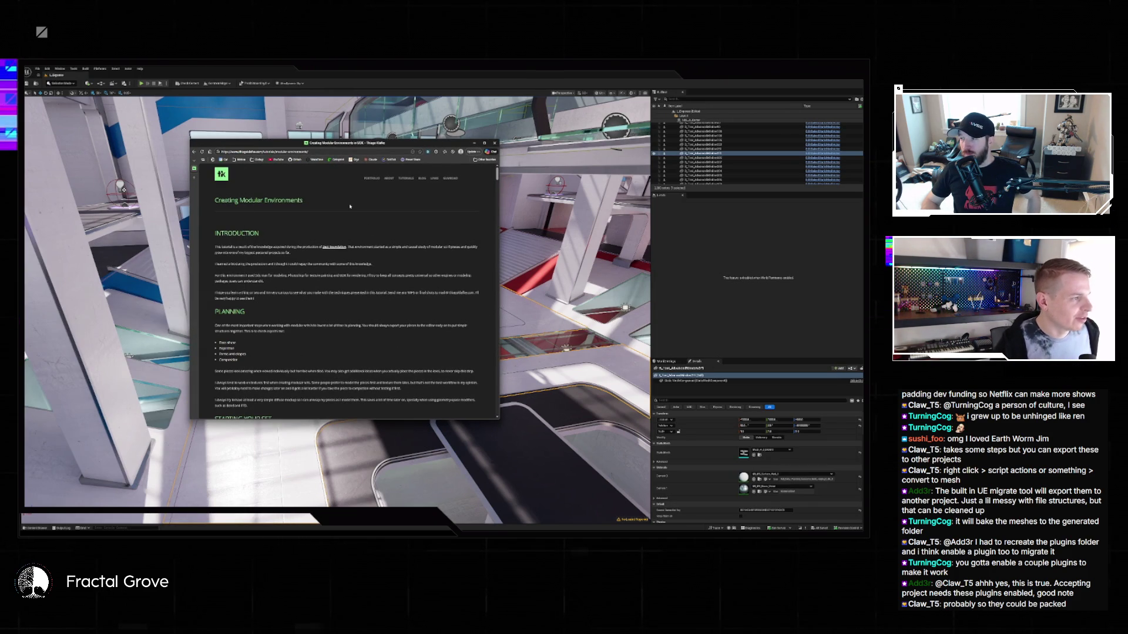
Zoom the tutorial page to 200% and scroll down through its sections.
scroll(349, 206, "up", 5)
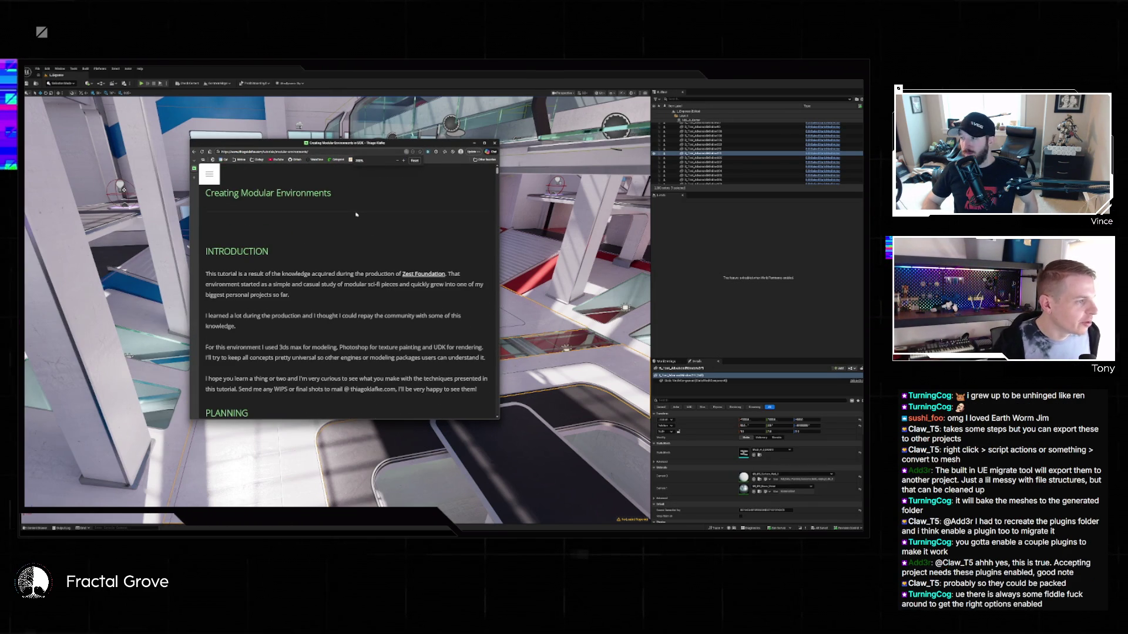
scroll(452, 292, "down", 15)
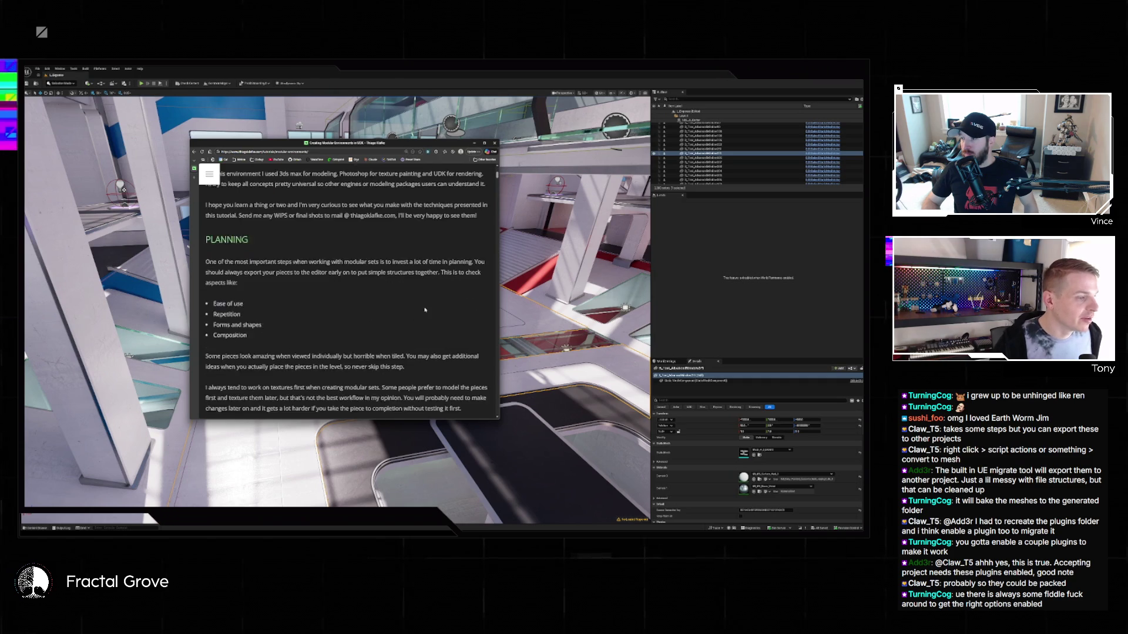
scroll(424, 316, "down", 10)
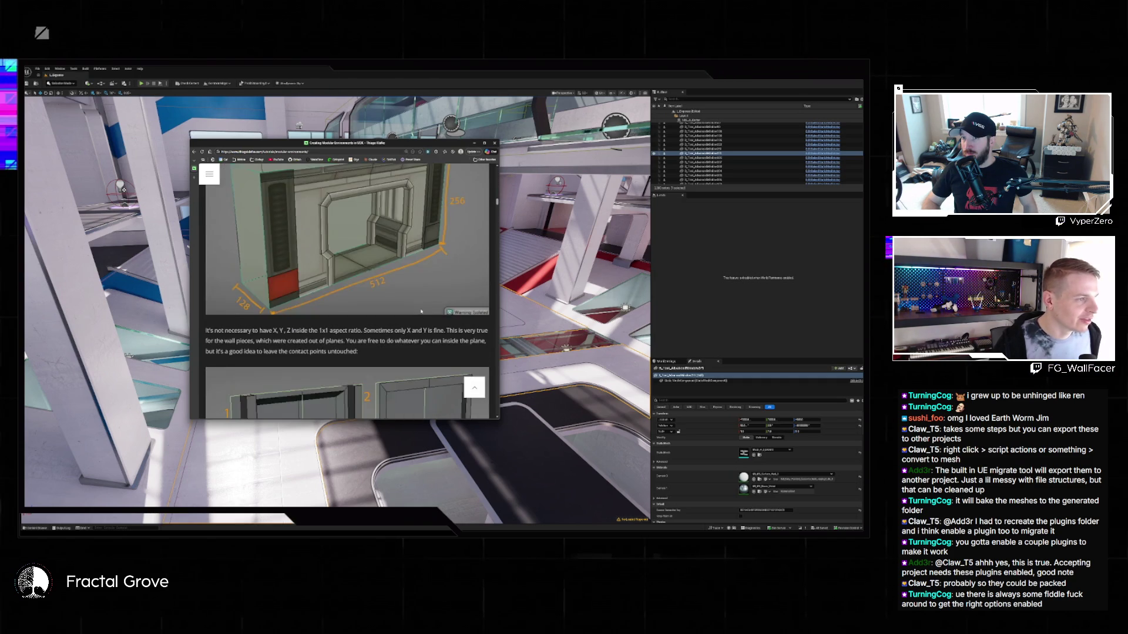
scroll(424, 316, "down", 10)
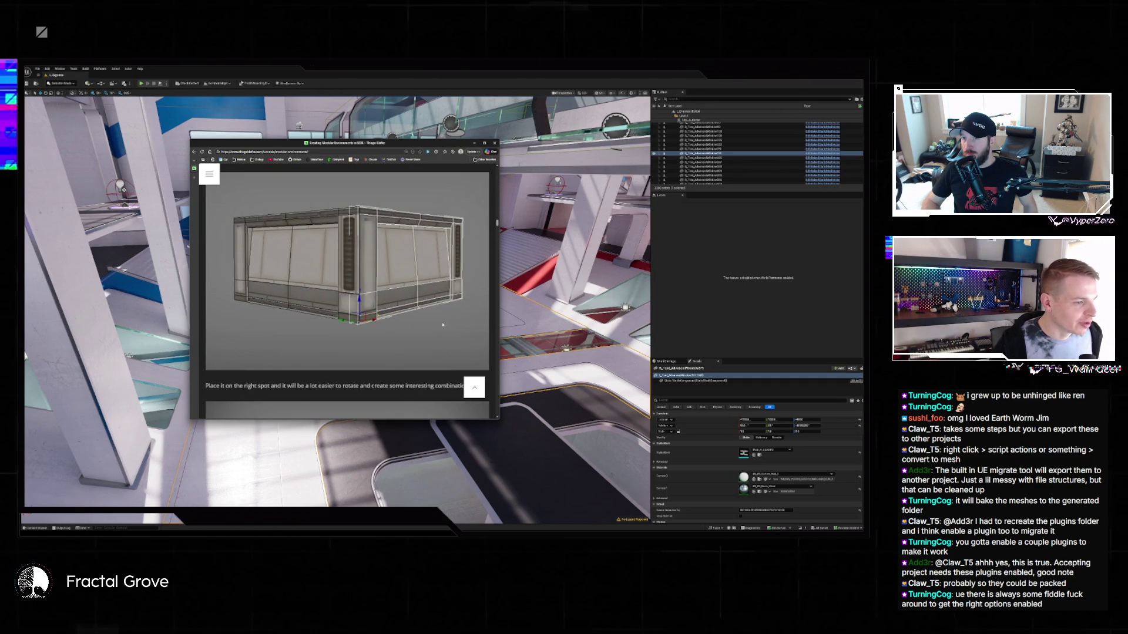
scroll(448, 322, "down", 10)
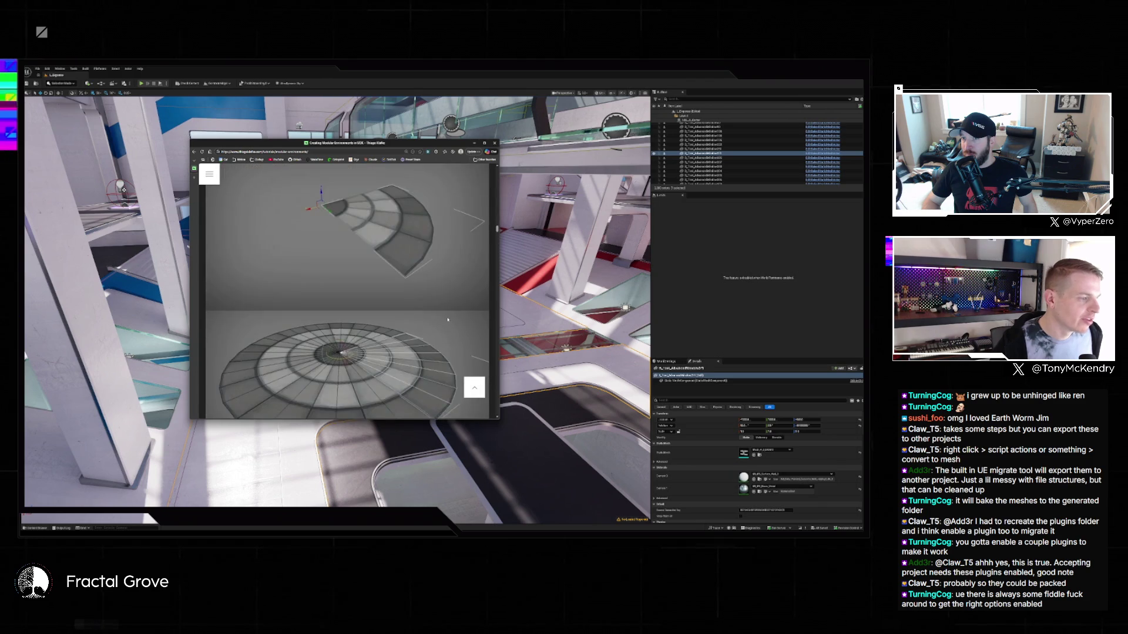
scroll(447, 319, "down", 15)
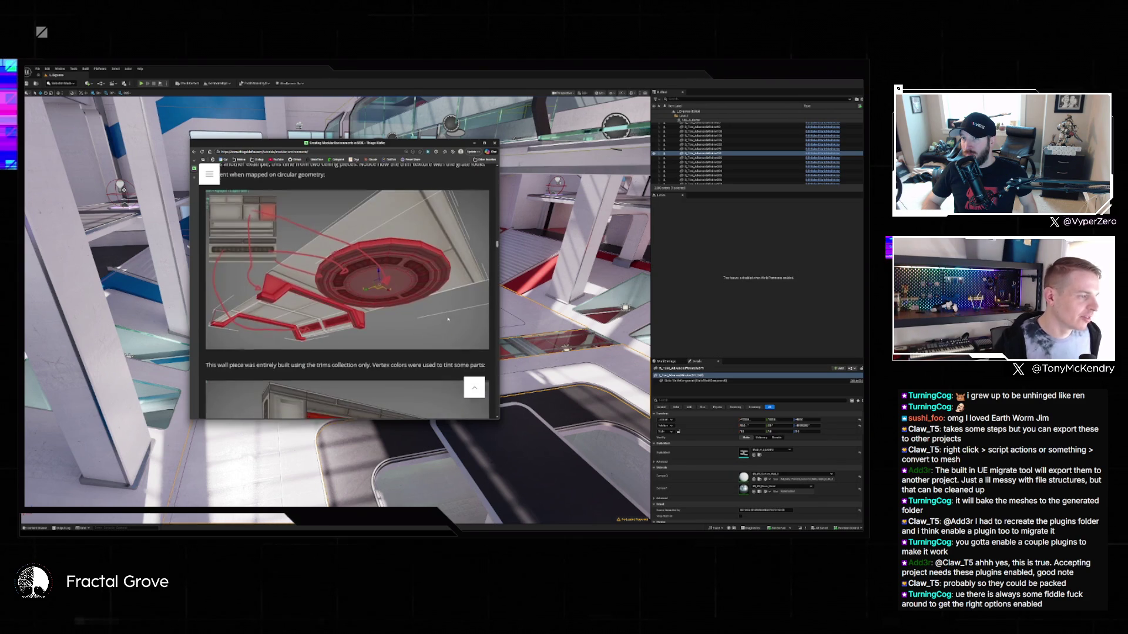
scroll(328, 342, "down", 15)
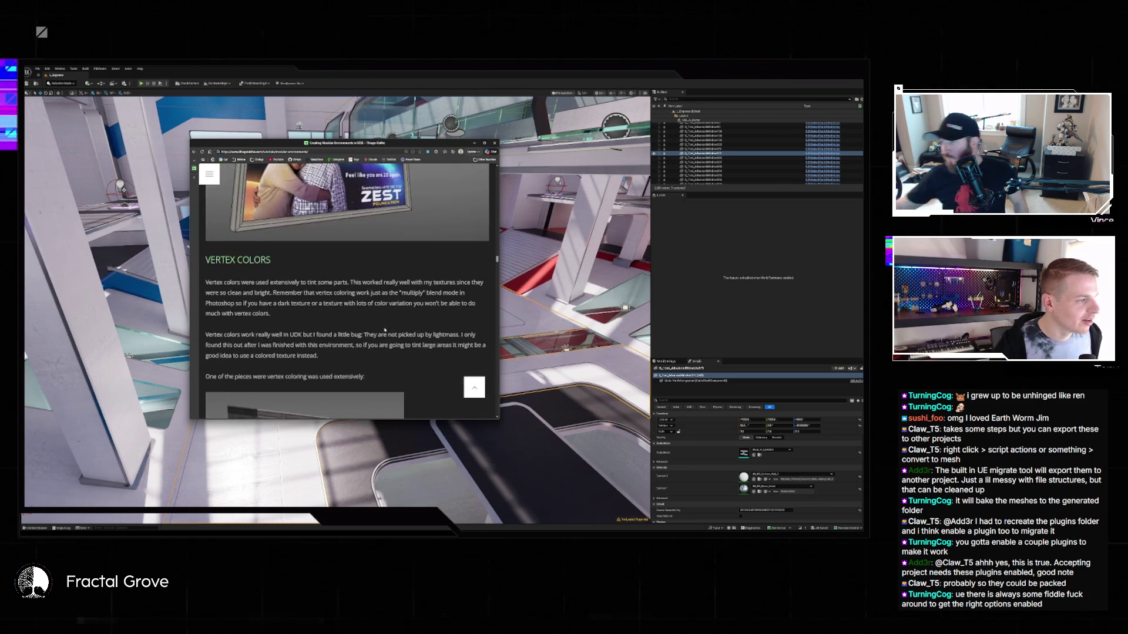
scroll(384, 331, "down", 15)
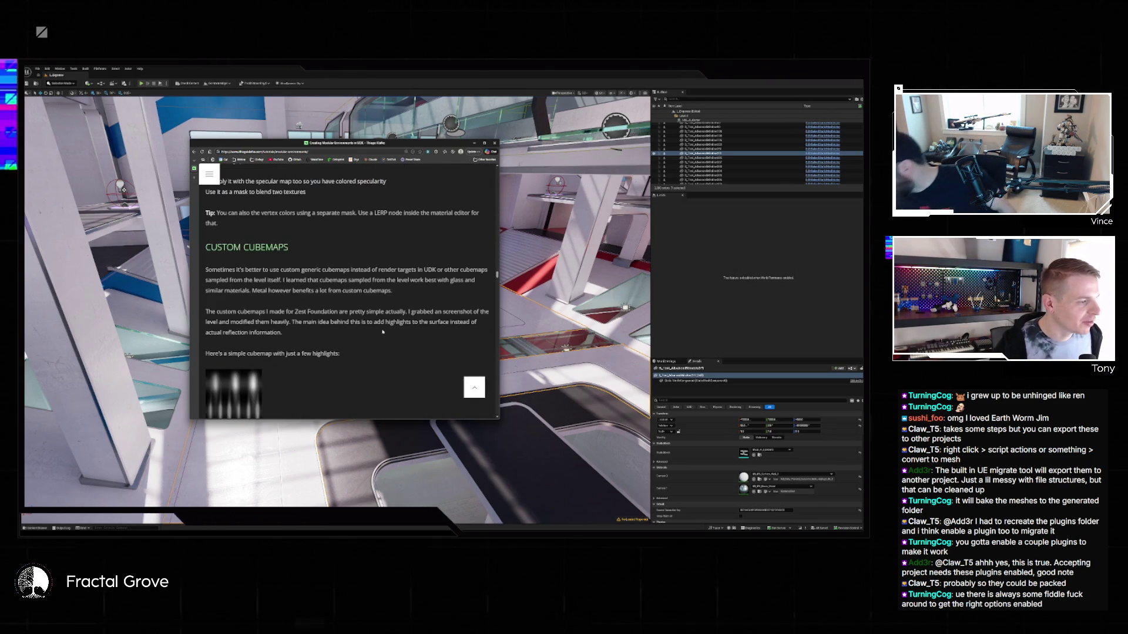
scroll(383, 332, "down", 15)
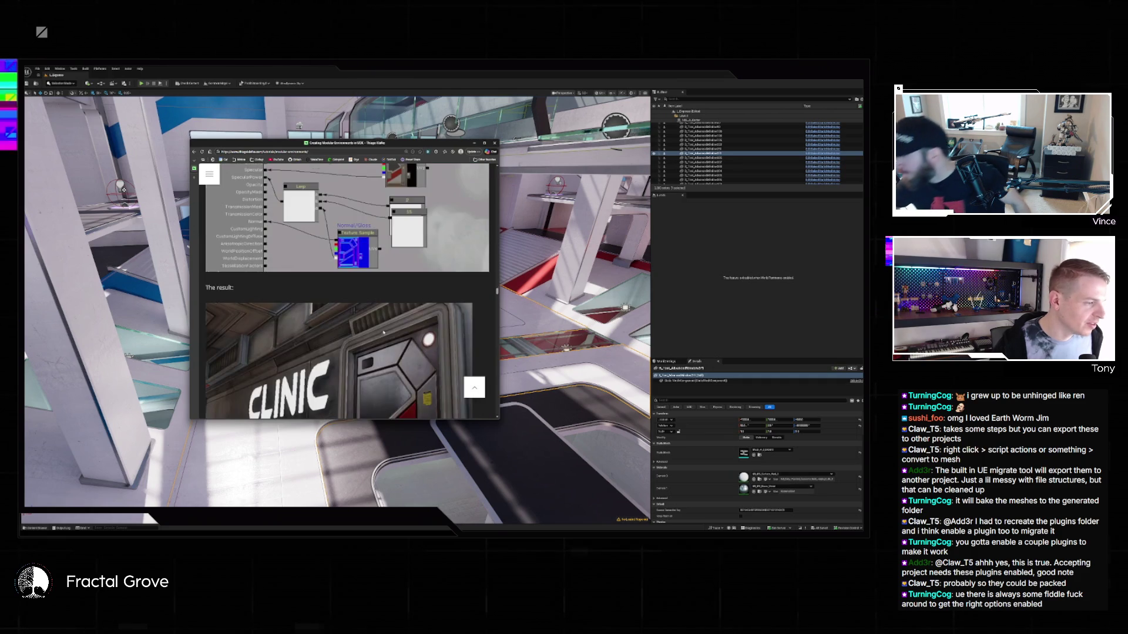
scroll(387, 324, "down", 5)
Check and dismiss the recent address list, then shift the browser window slightly left.
left_click(316, 155)
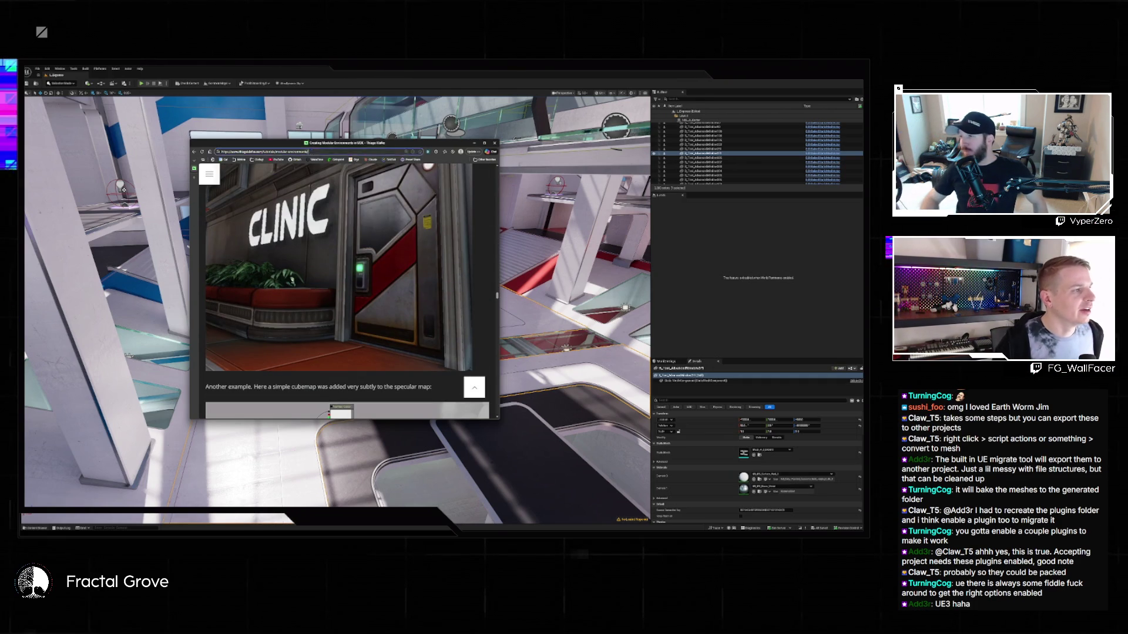
key("Escape")
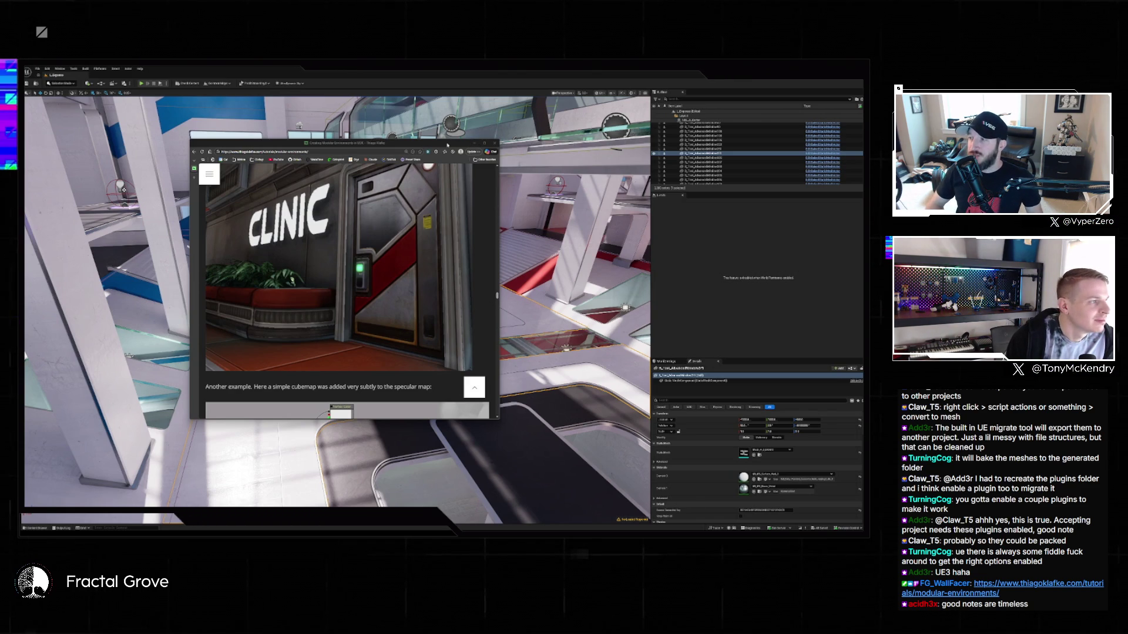
left_click_drag(447, 145, 424, 142)
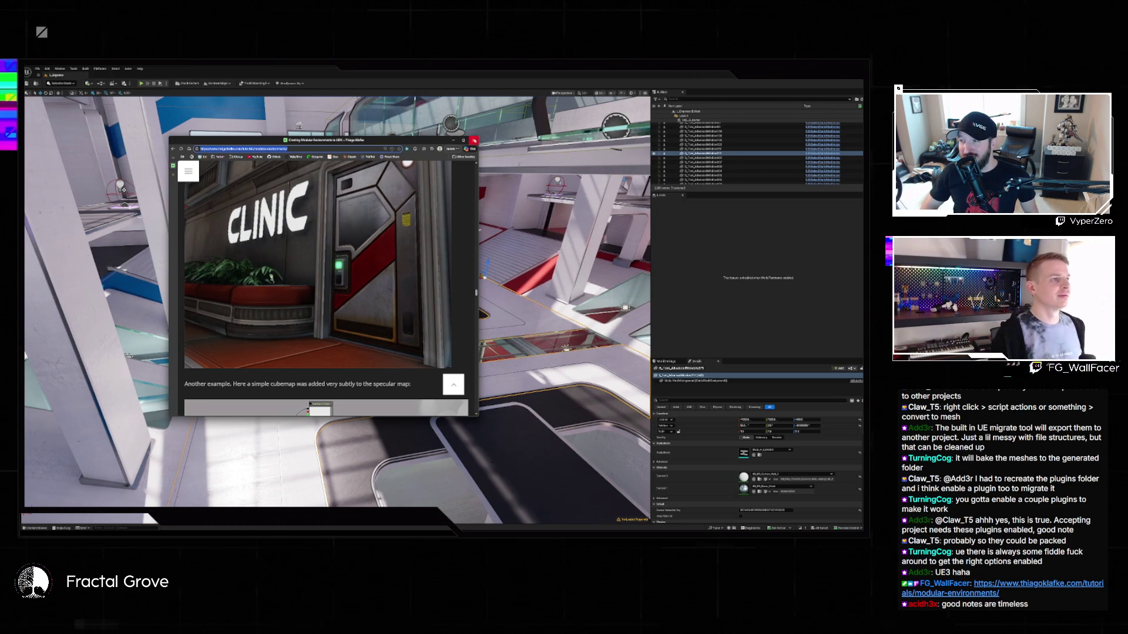
Close the tutorial browser, then select and deselect the ceiling piece in the main hall.
left_click(473, 141)
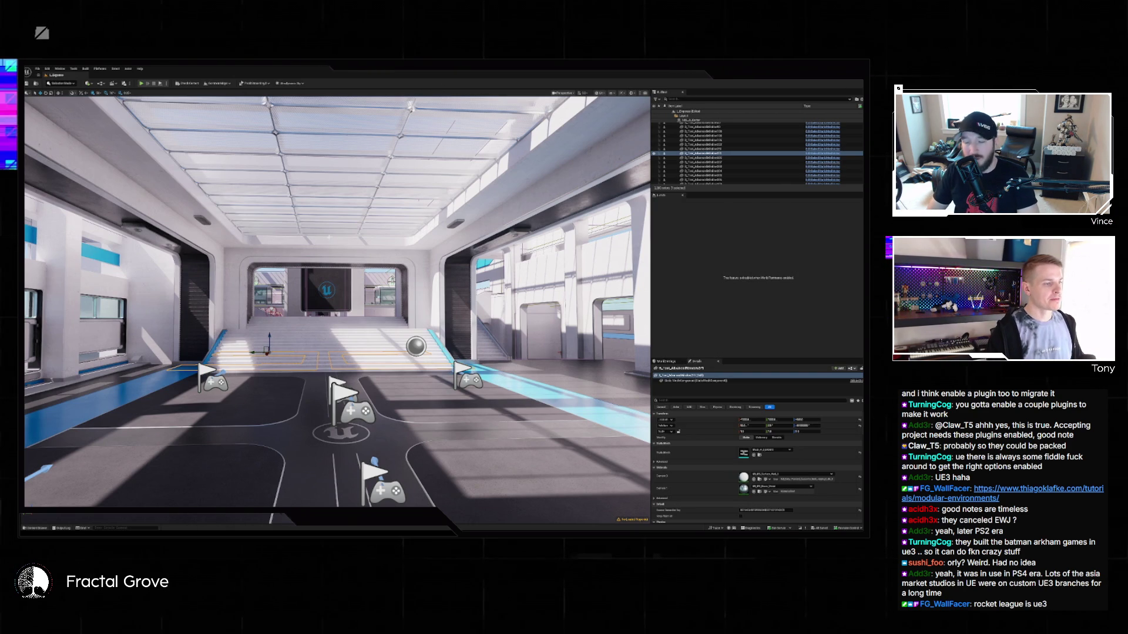
left_click(345, 243)
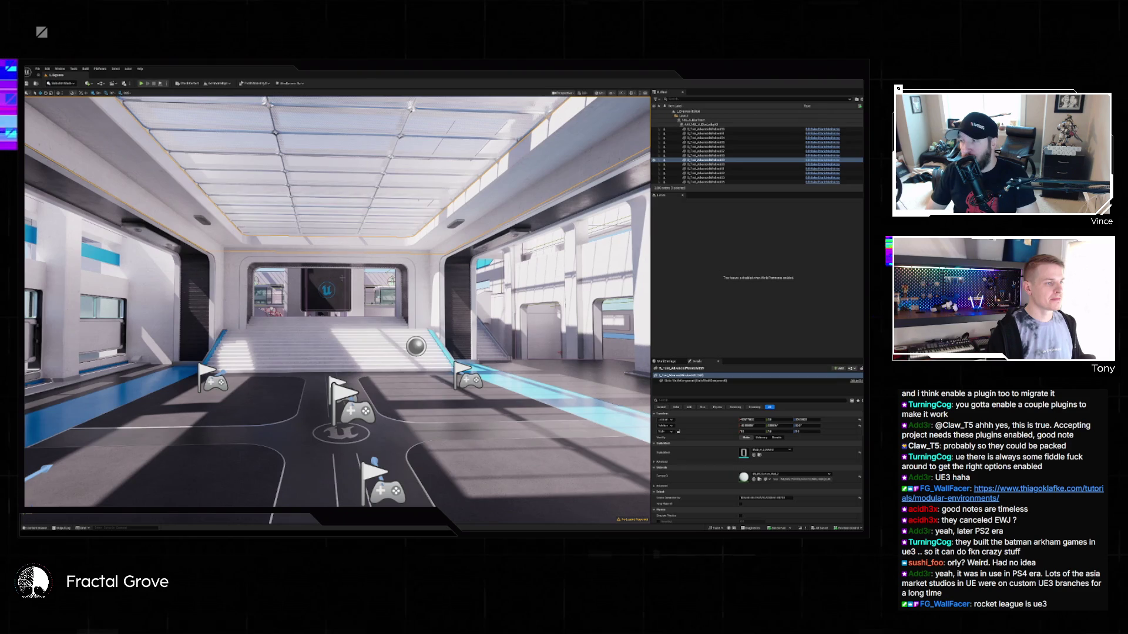
key("Escape")
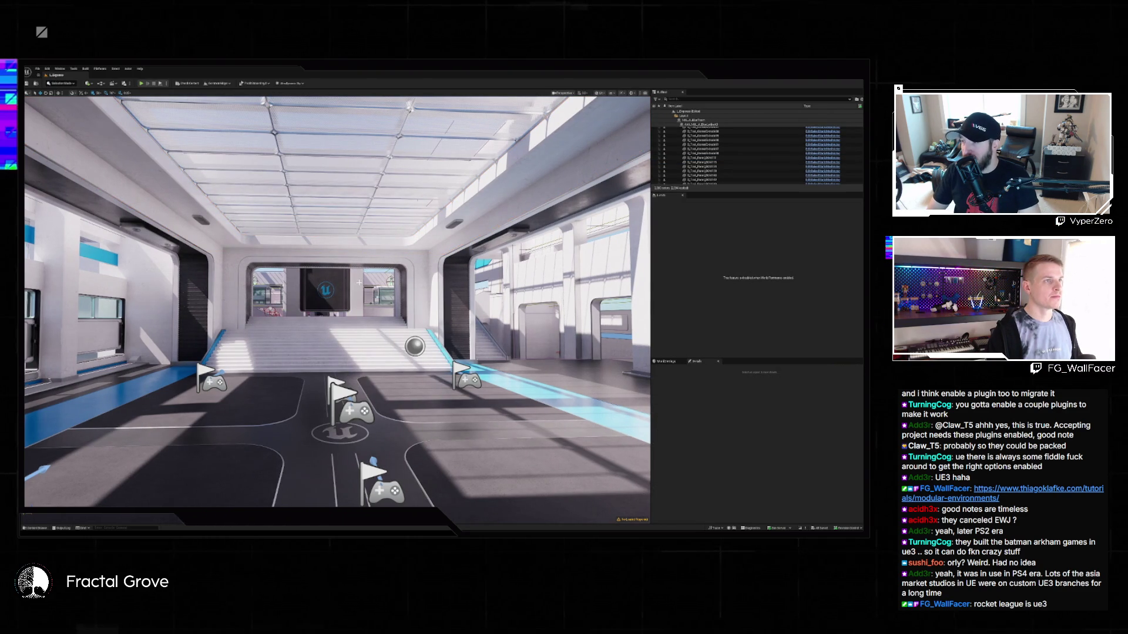
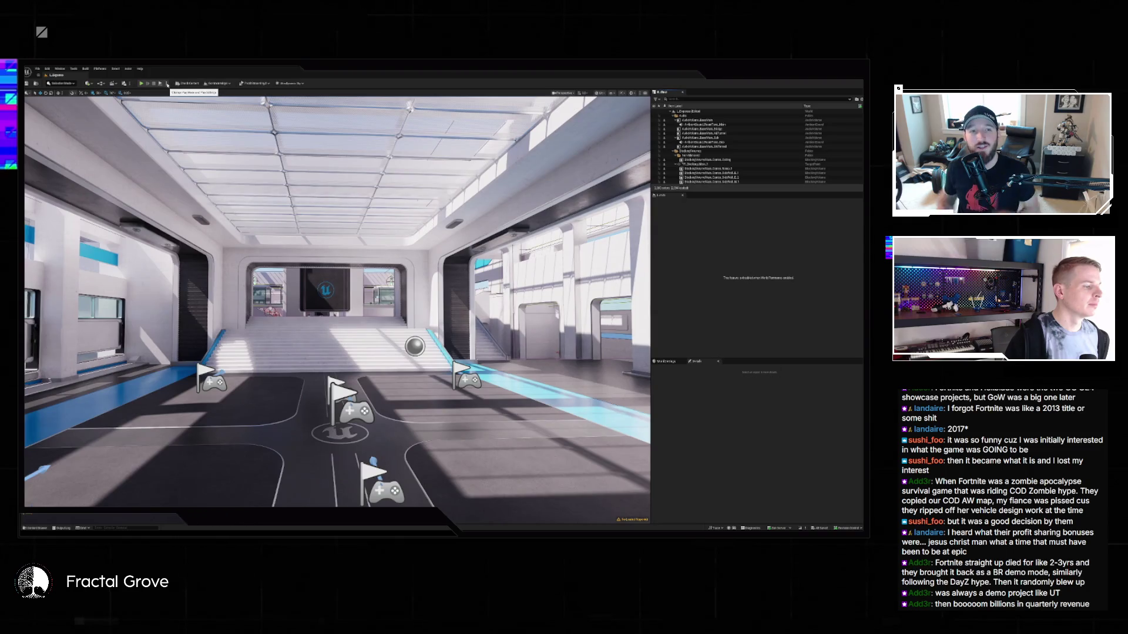
Load the blue-grid blockout level from the File > Recent Levels list.
key("ctrl+space")
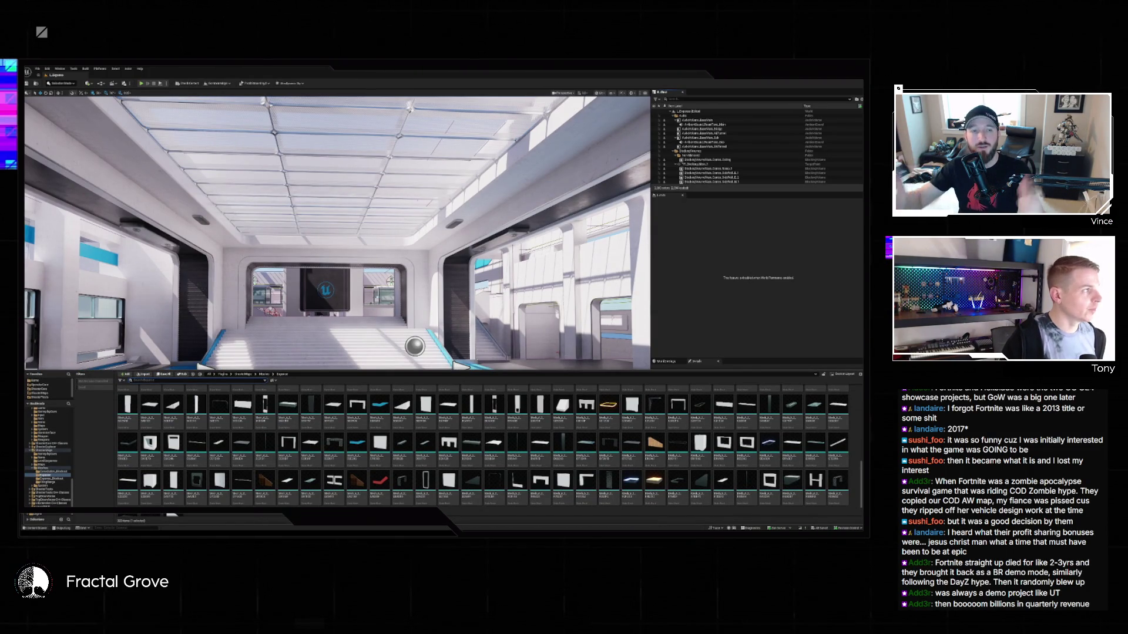
left_click(37, 69)
mouse_move(64, 117)
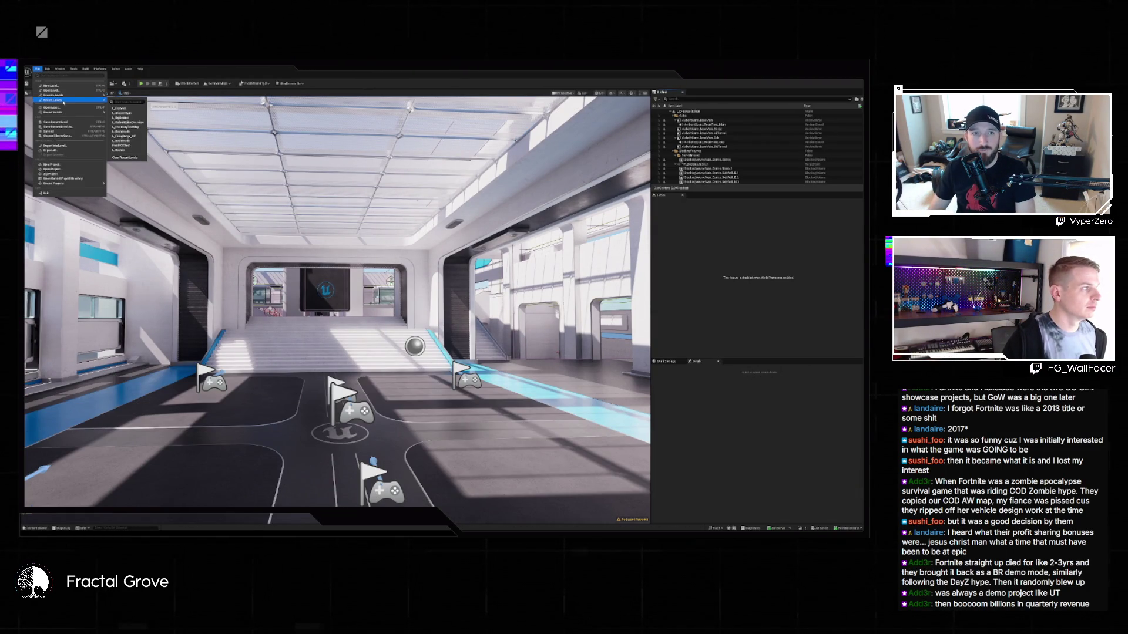
left_click(135, 121)
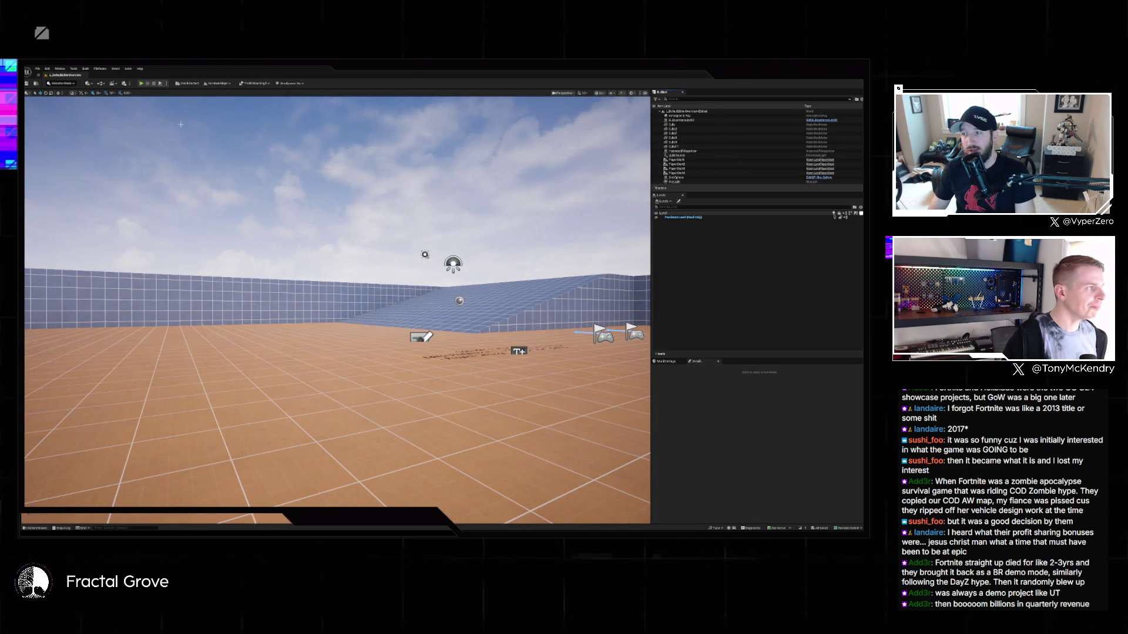
Start Play-in-Editor and walk the character into the Lyra Front End portal.
left_click(141, 86)
mouse_move(337, 309)
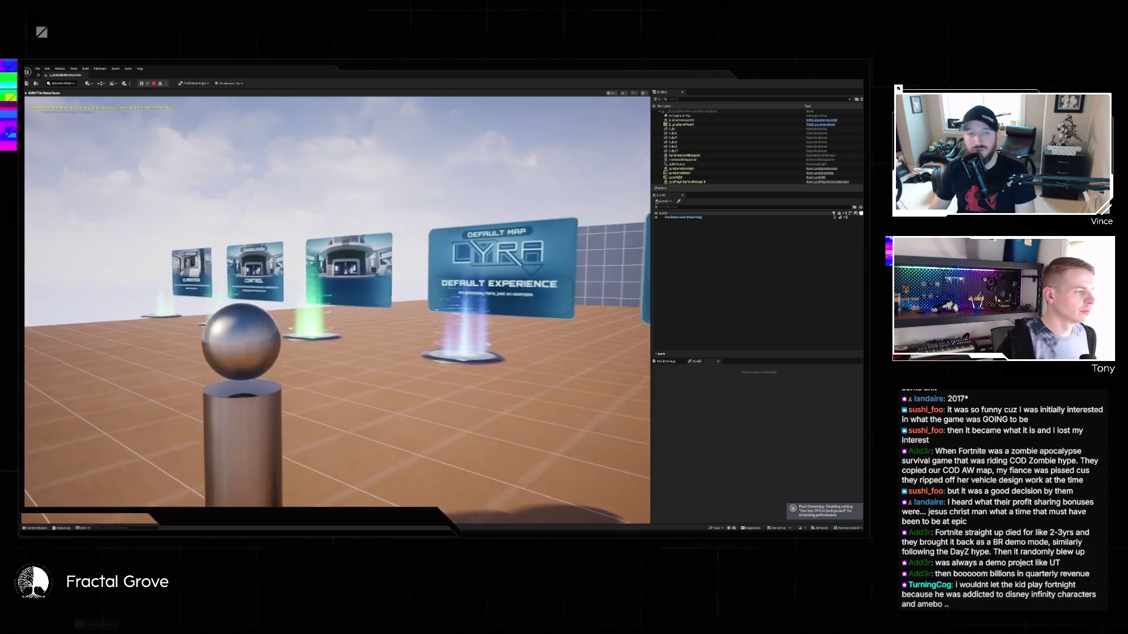
key("w")
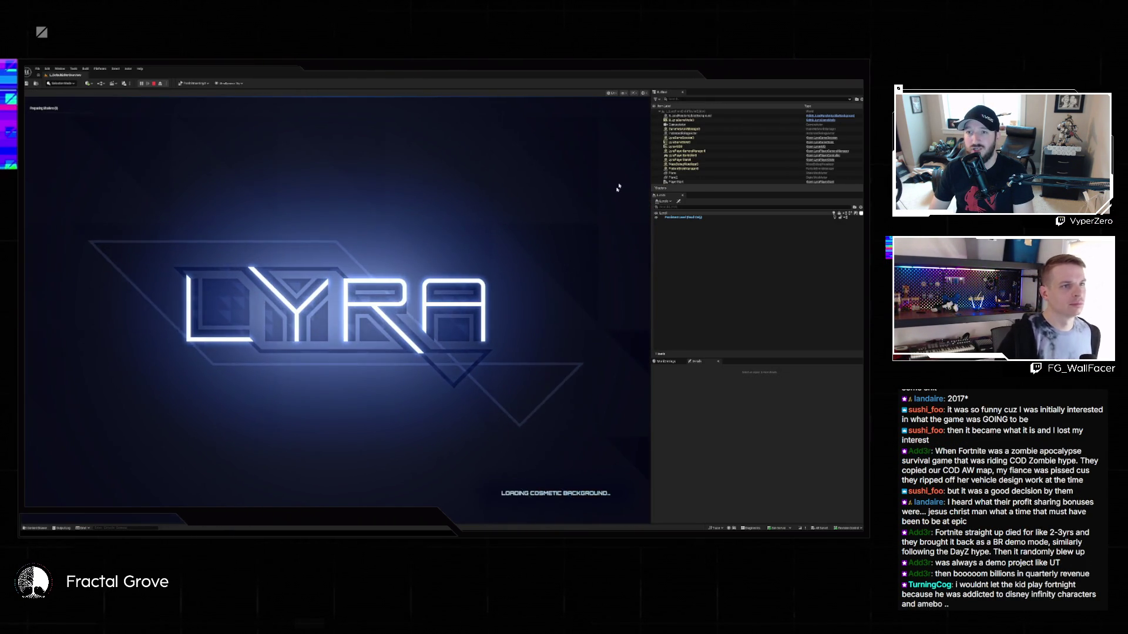
left_click(644, 93)
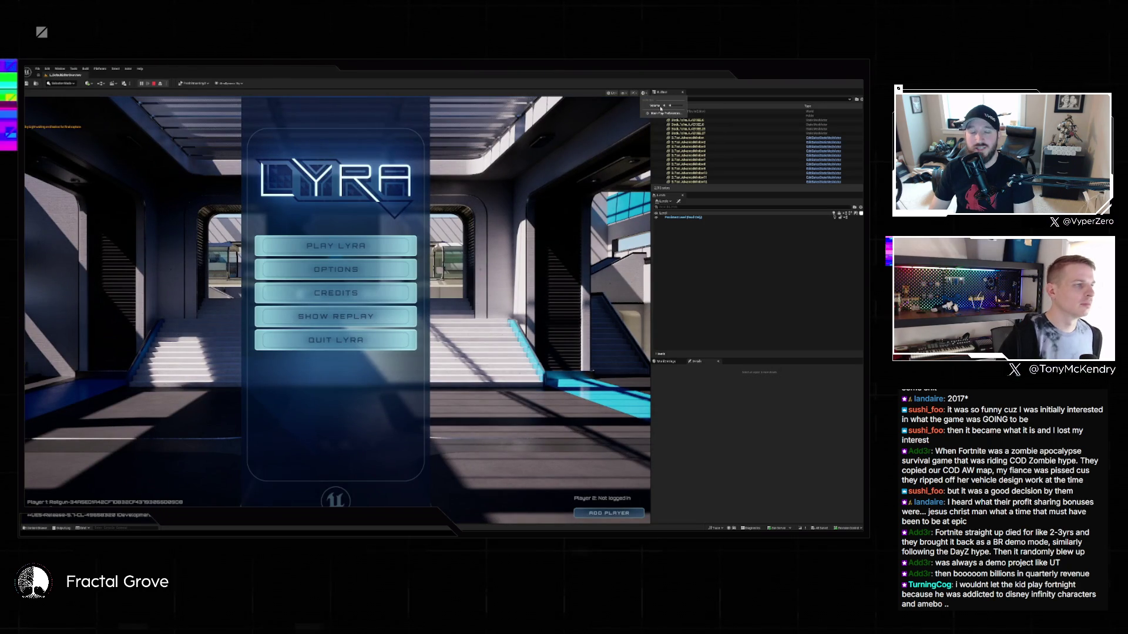
left_click(403, 140)
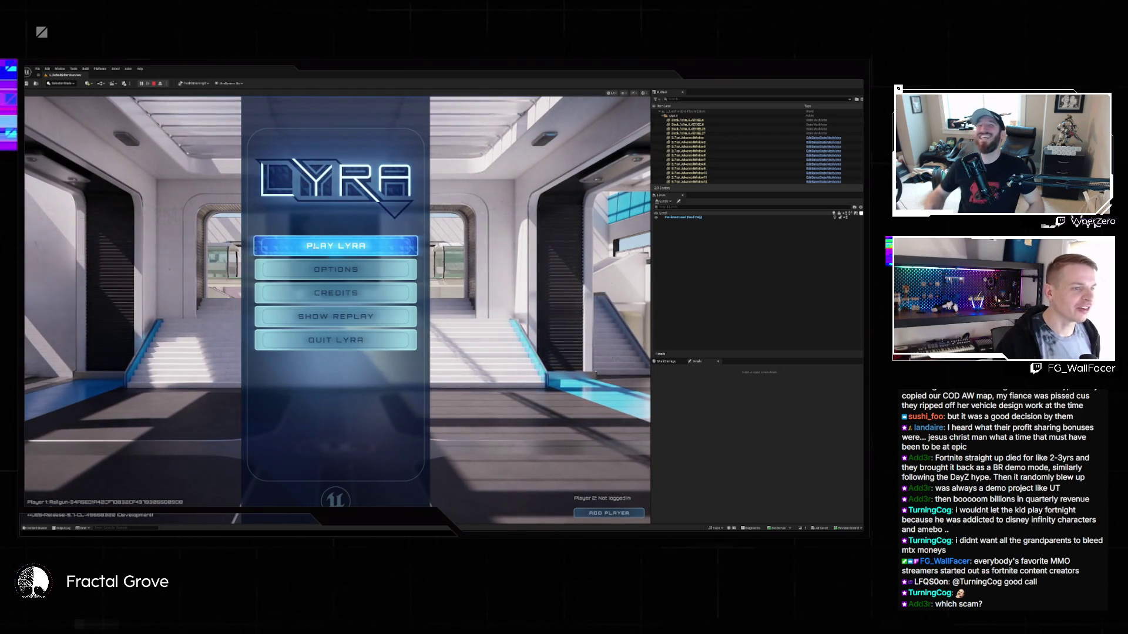
Continue past the Lyra title screen to load a control-point match.
left_click(327, 251)
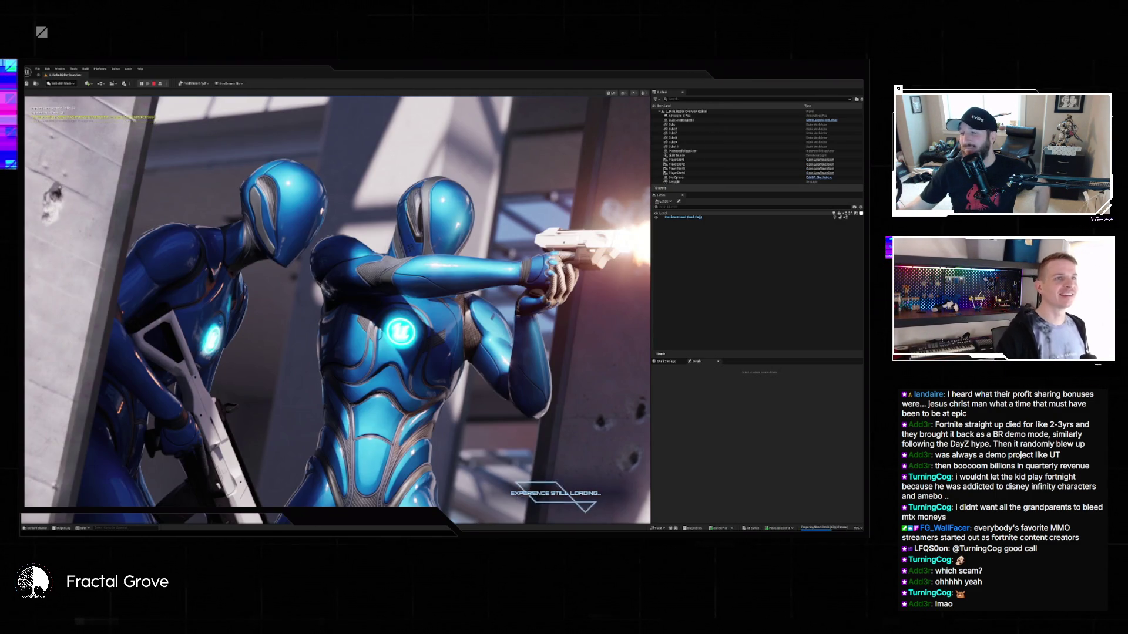
key("super")
key("super")
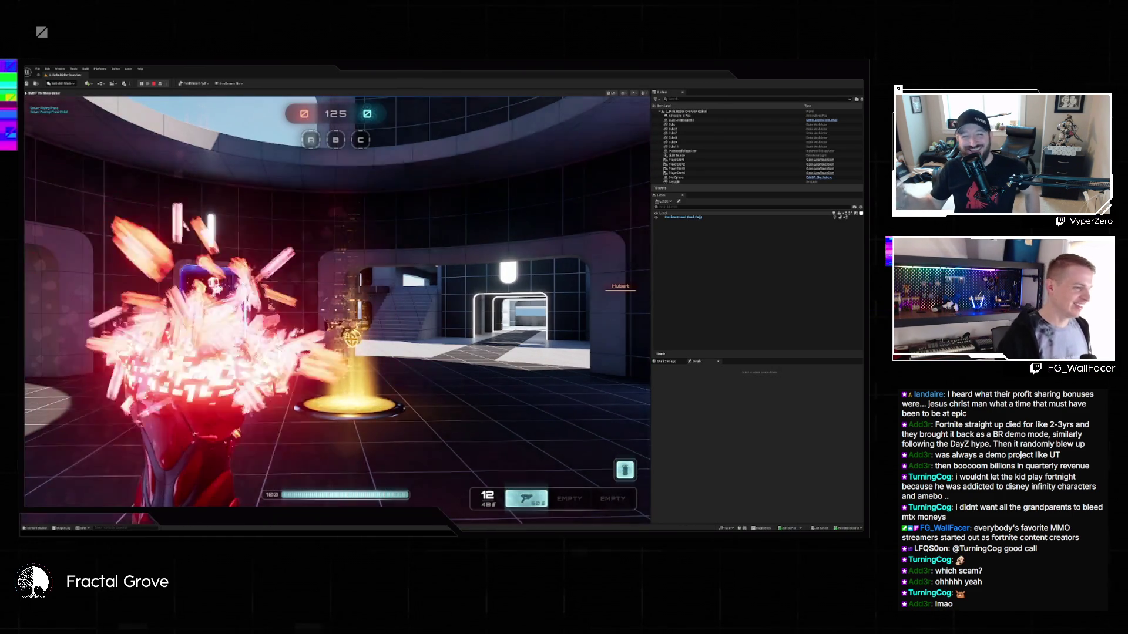
Run the character through the doorway, past the staircase and jump pad, and across the arena.
key("w")
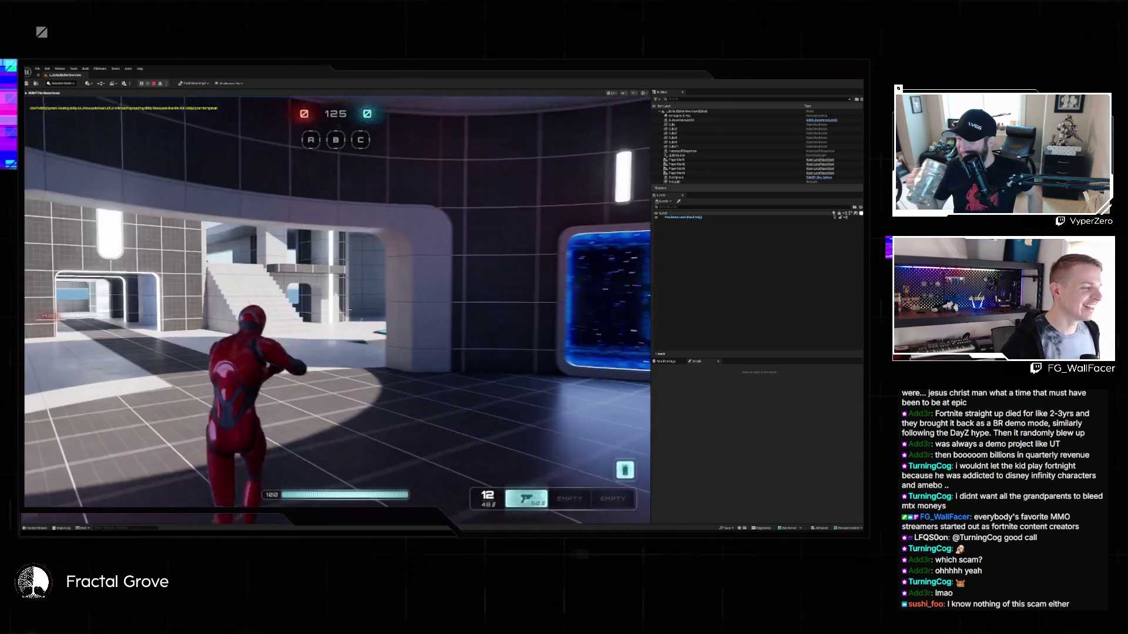
key("w")
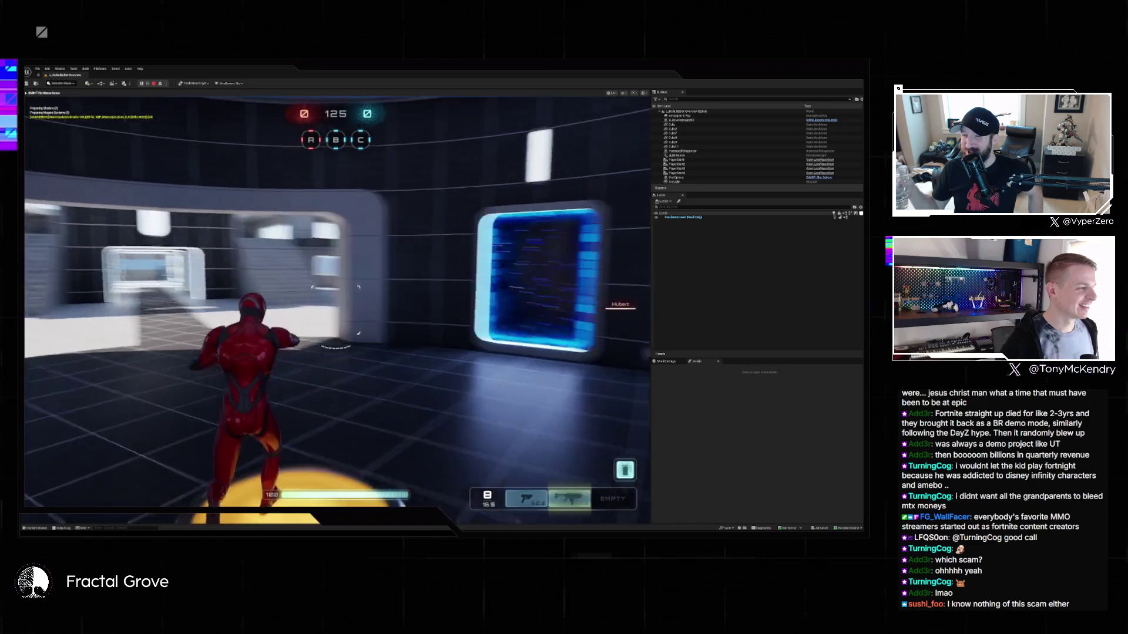
key("w")
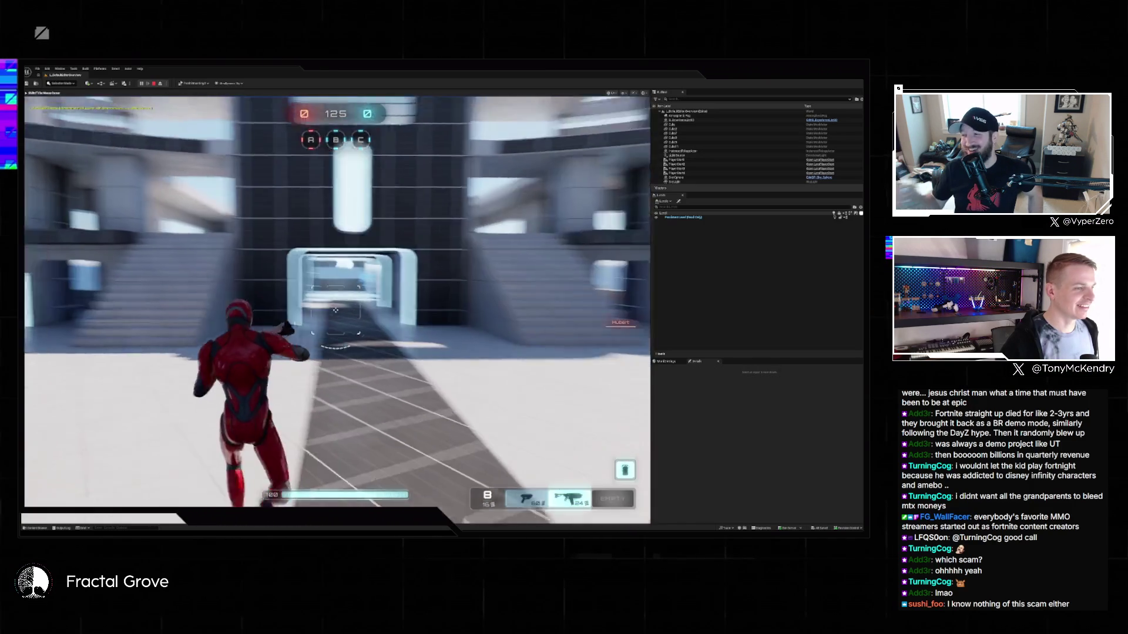
key("w")
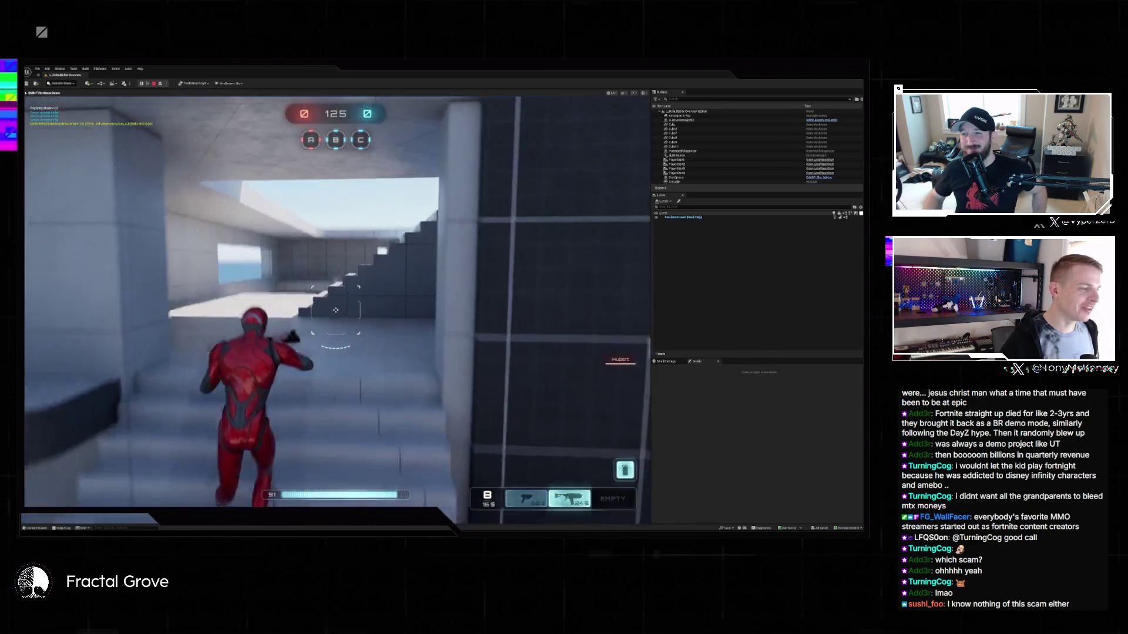
key("w")
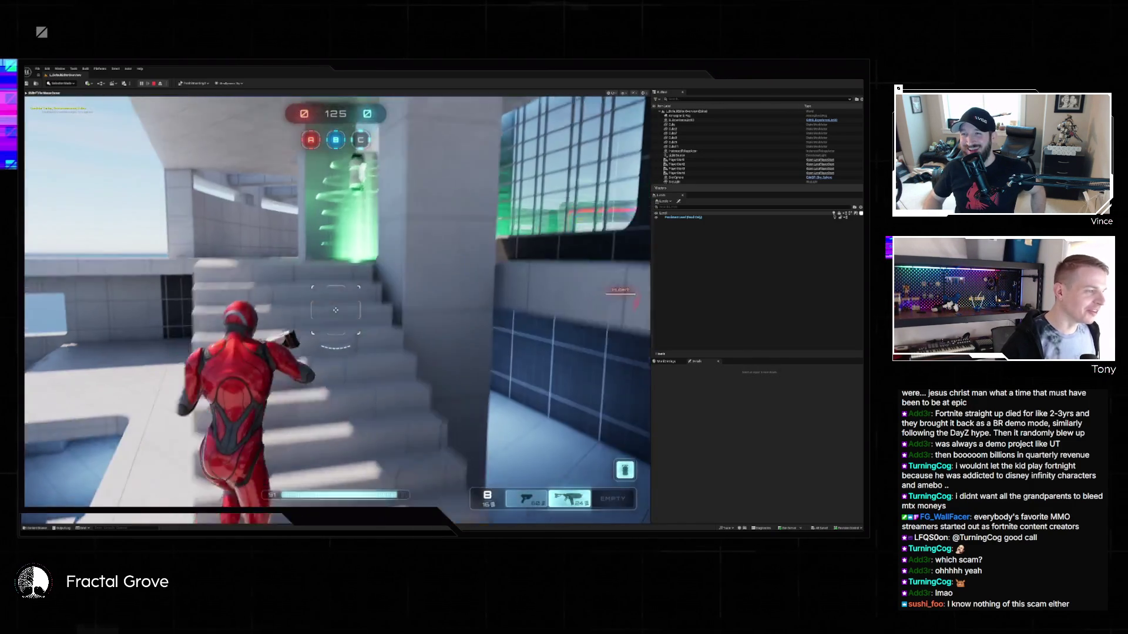
key("w")
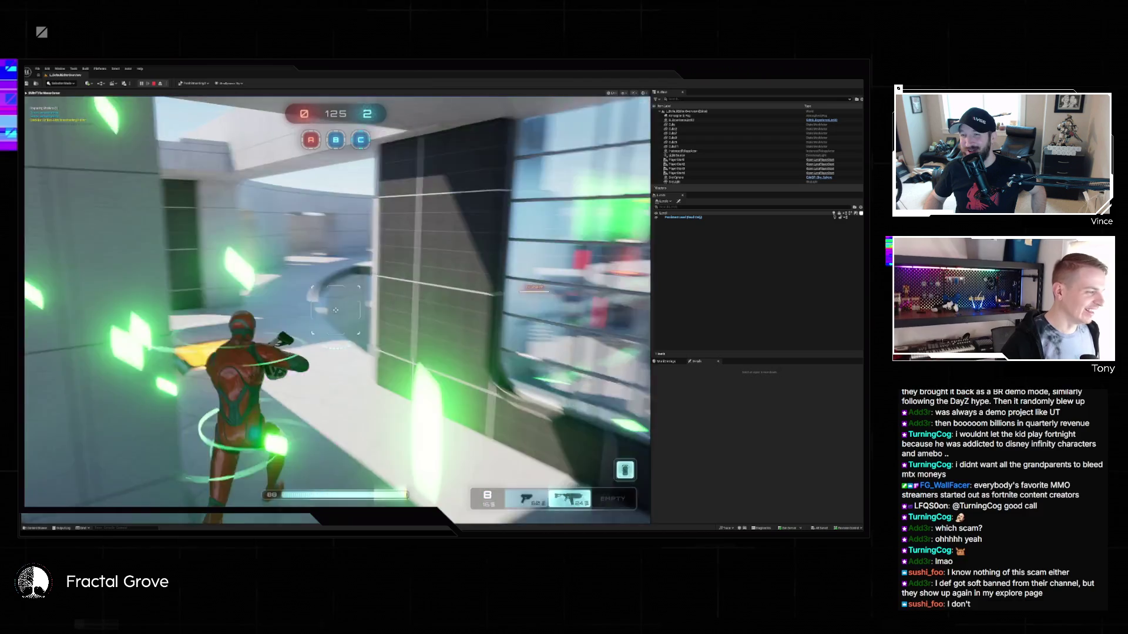
key("w")
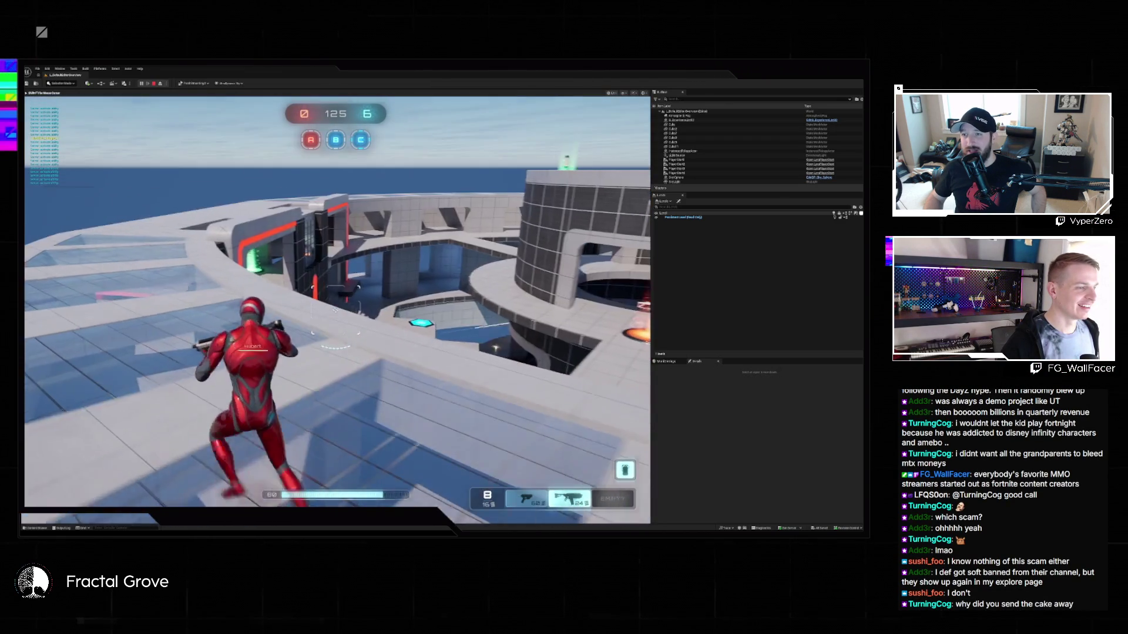
key("w")
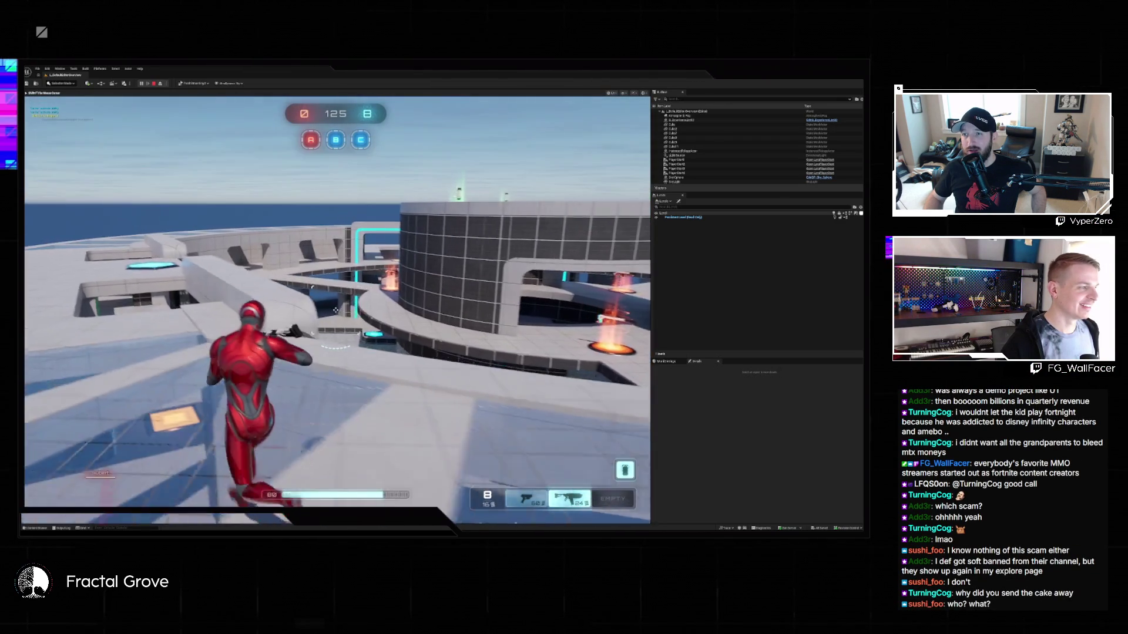
key("w")
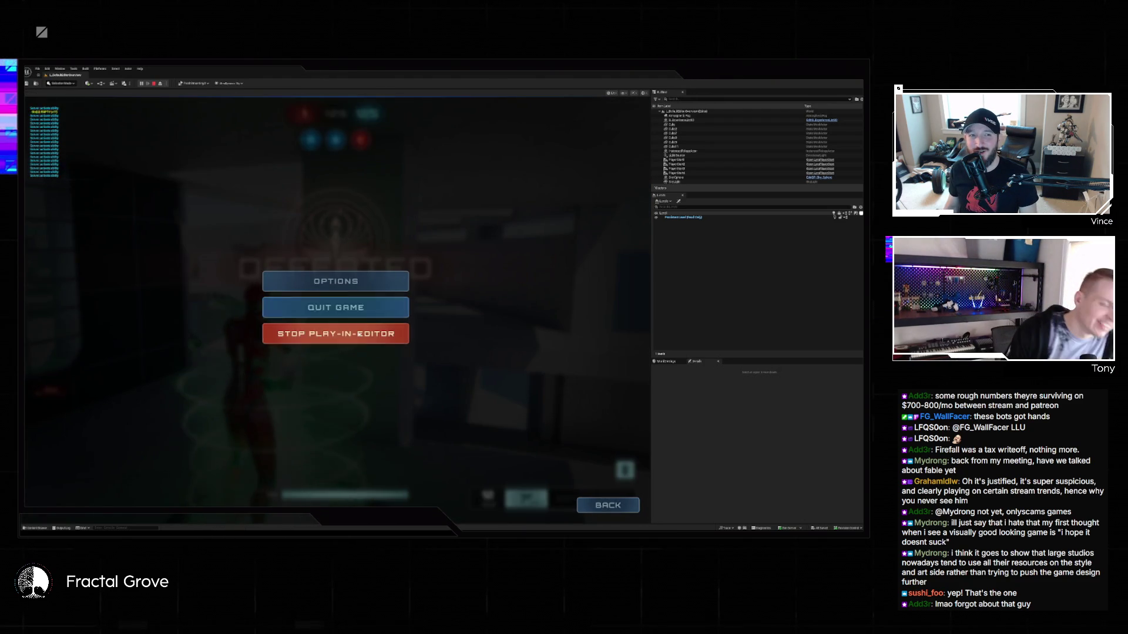
Stop the Play-in-Editor session to return to the blue-grid blockout level viewport.
left_click(341, 334)
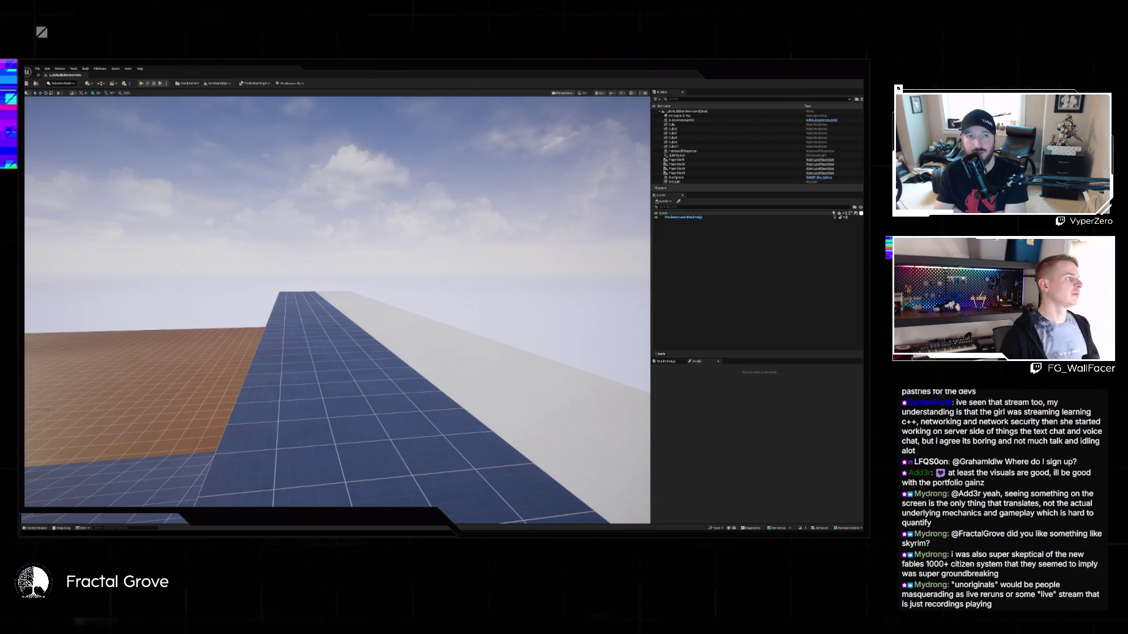
Load the grey blockout buildings level from the File > Recent Levels list.
left_click(37, 69)
mouse_move(50, 100)
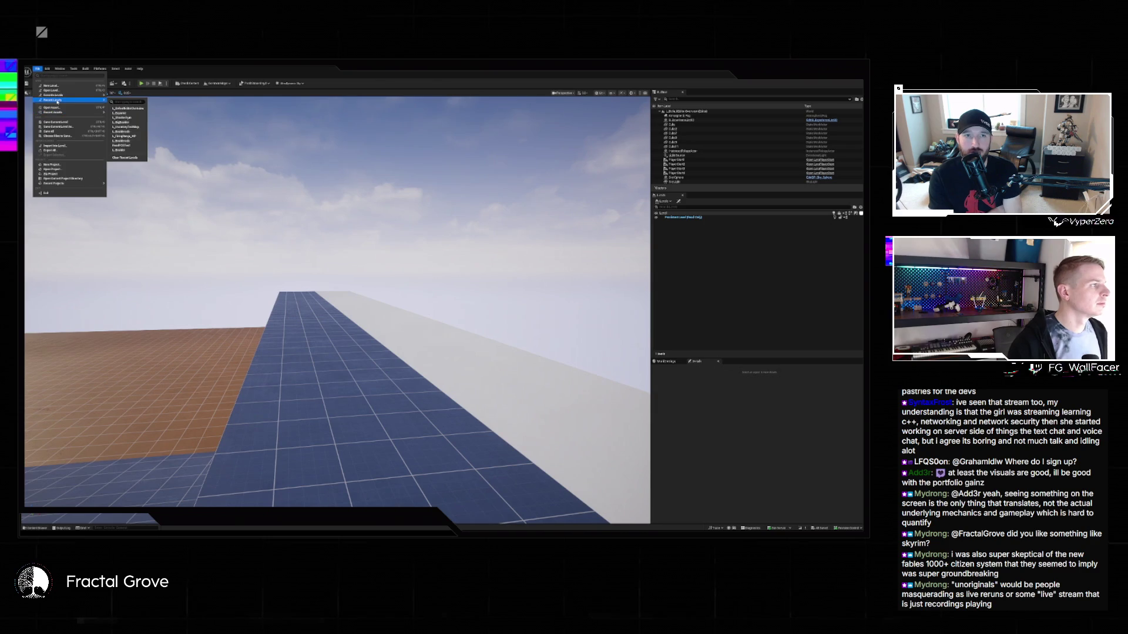
left_click(129, 114)
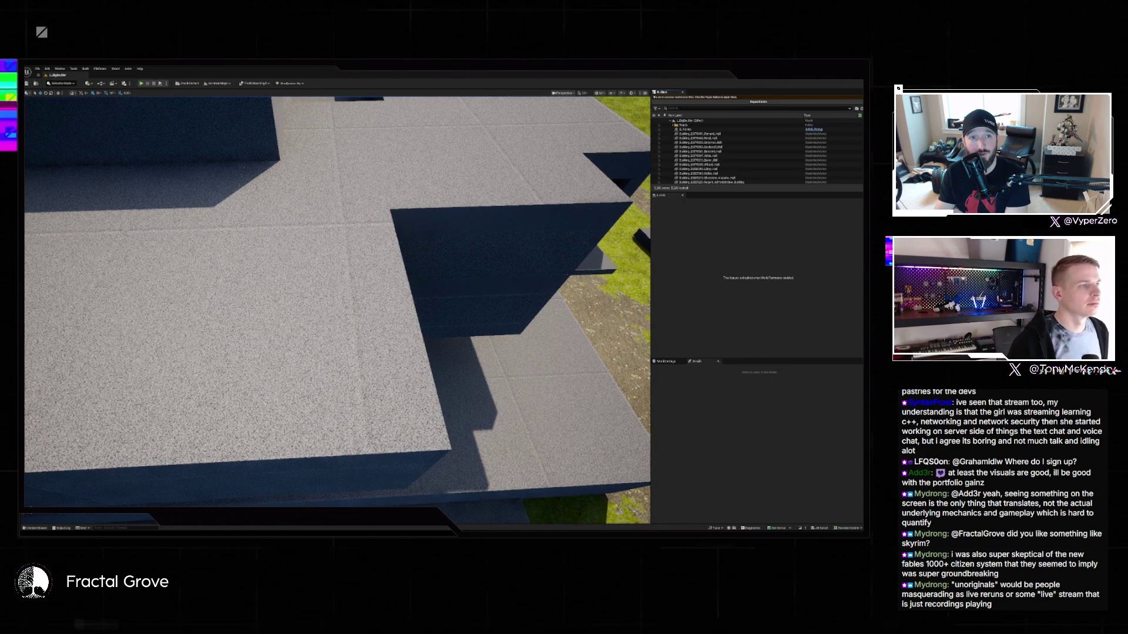
Select and frame the building, fly above its roofless walls, and open the Content Drawer.
mouse_move(369, 149)
left_mouse_down()
mouse_move(282, 300)
mouse_move(360, 259)
mouse_move(231, 337)
mouse_move(221, 369)
left_mouse_up()
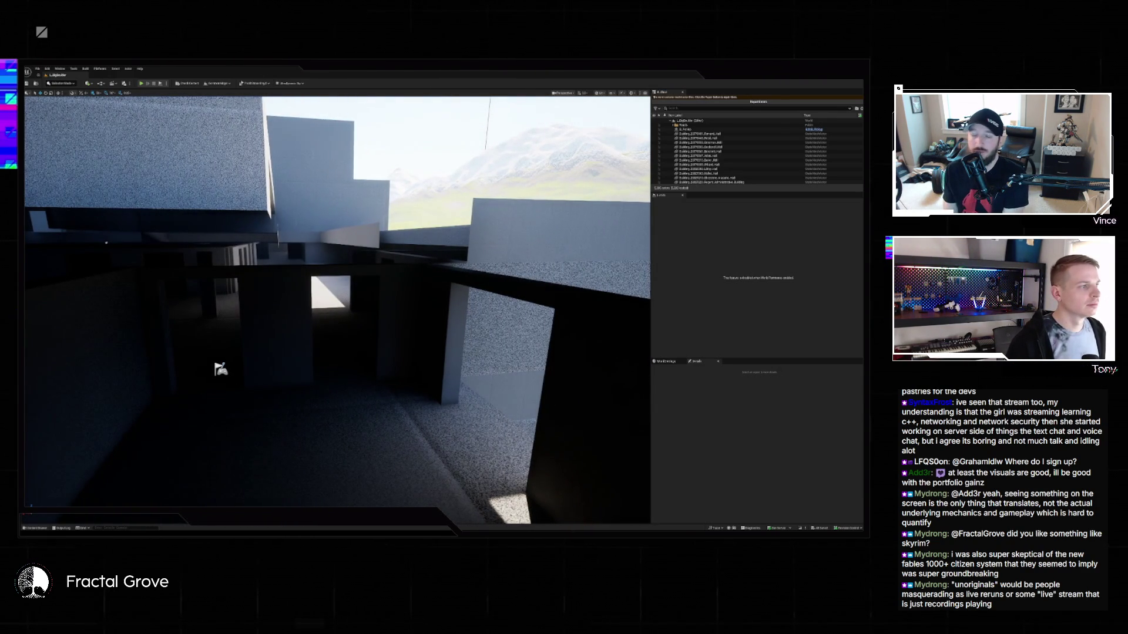
right_click(249, 158)
left_click(317, 217)
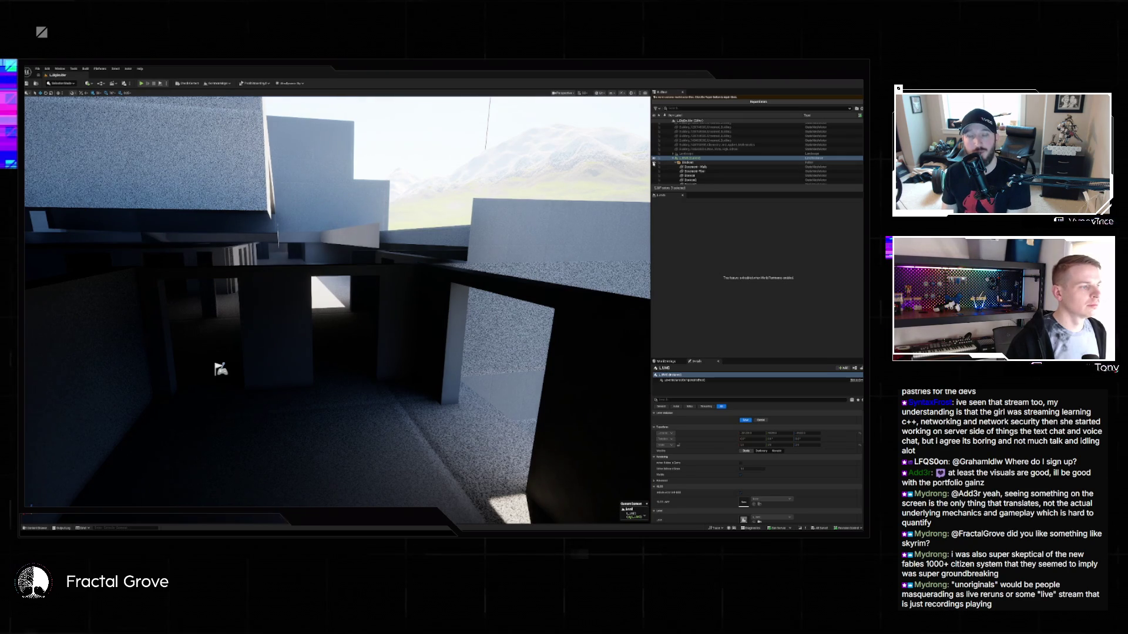
key("f")
mouse_move(338, 305)
left_mouse_down()
mouse_move(320, 282)
mouse_move(341, 264)
left_mouse_up()
left_click_drag(215, 138, 251, 178)
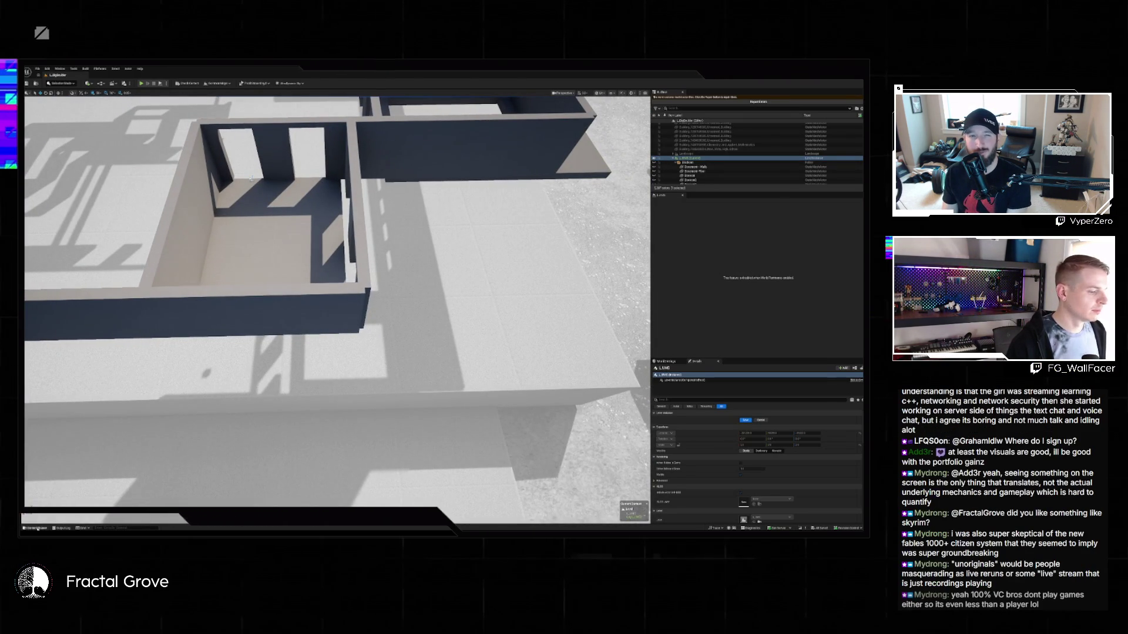
key("ctrl+space")
Navigate the content browser to the Floors folder, then up to the Meshes folder.
key("alt+Left")
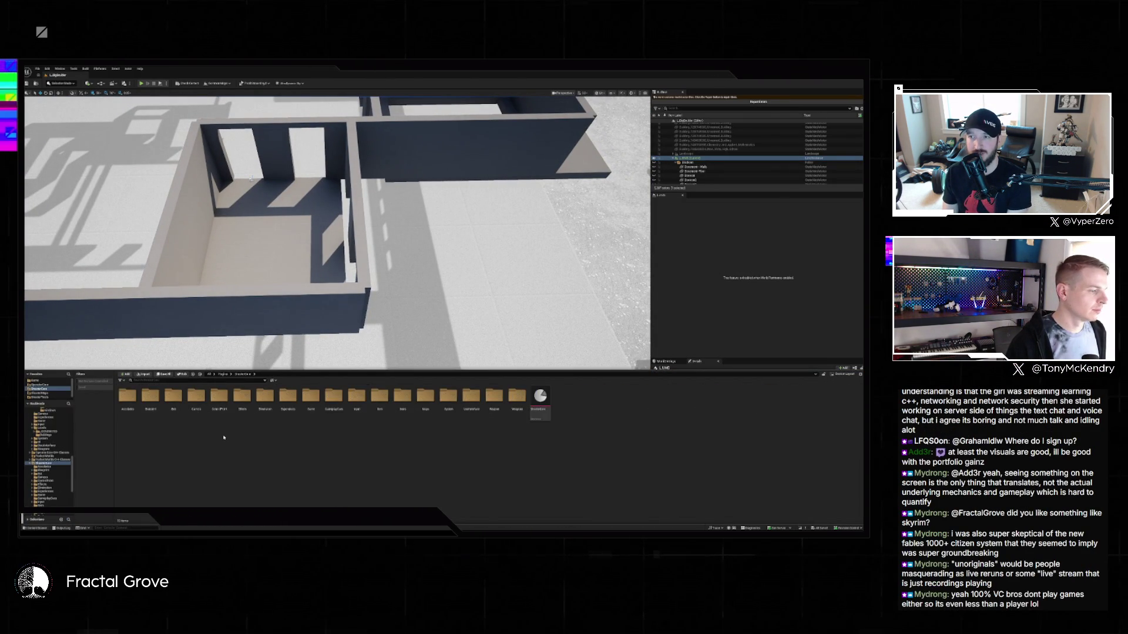
key("alt+Left")
key("alt+Left")
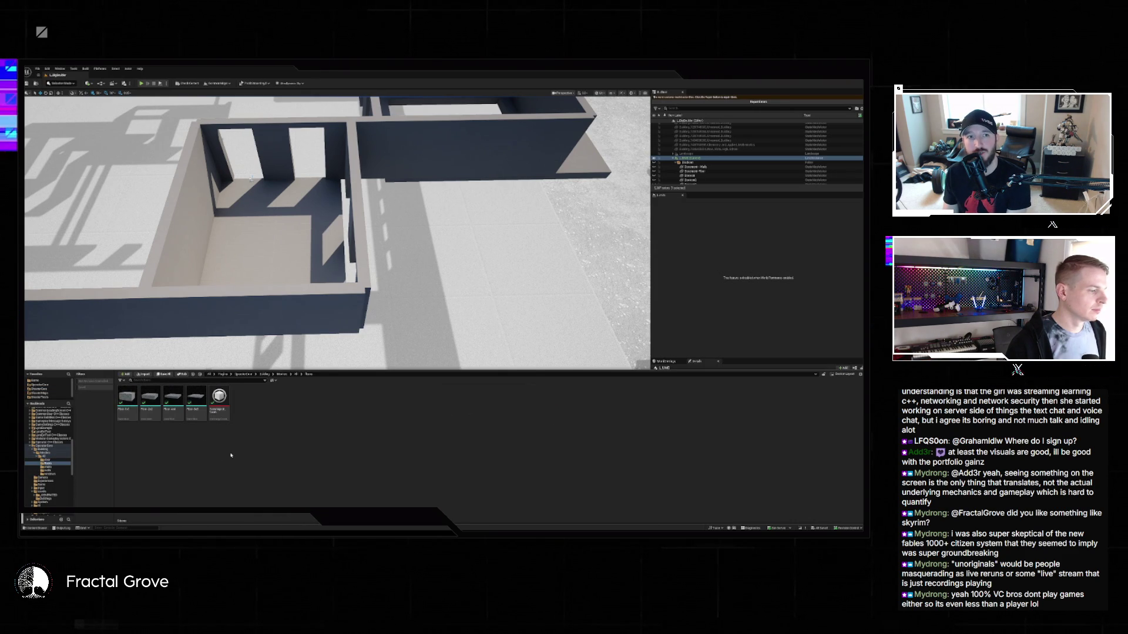
right_click(260, 446)
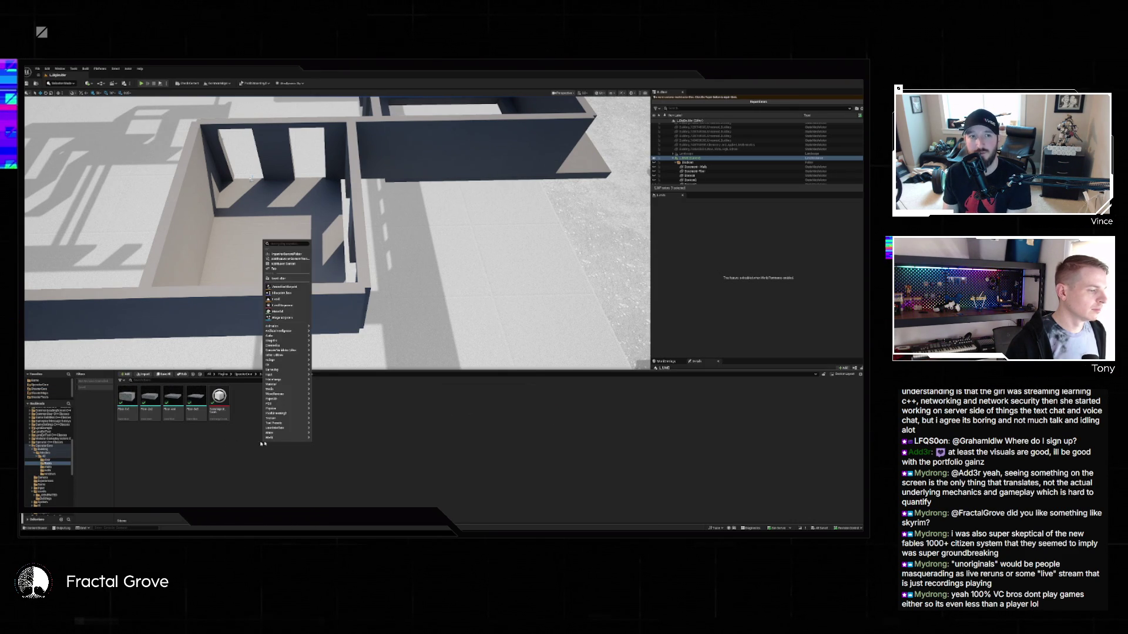
key("Escape")
left_click(296, 374)
left_click(296, 374)
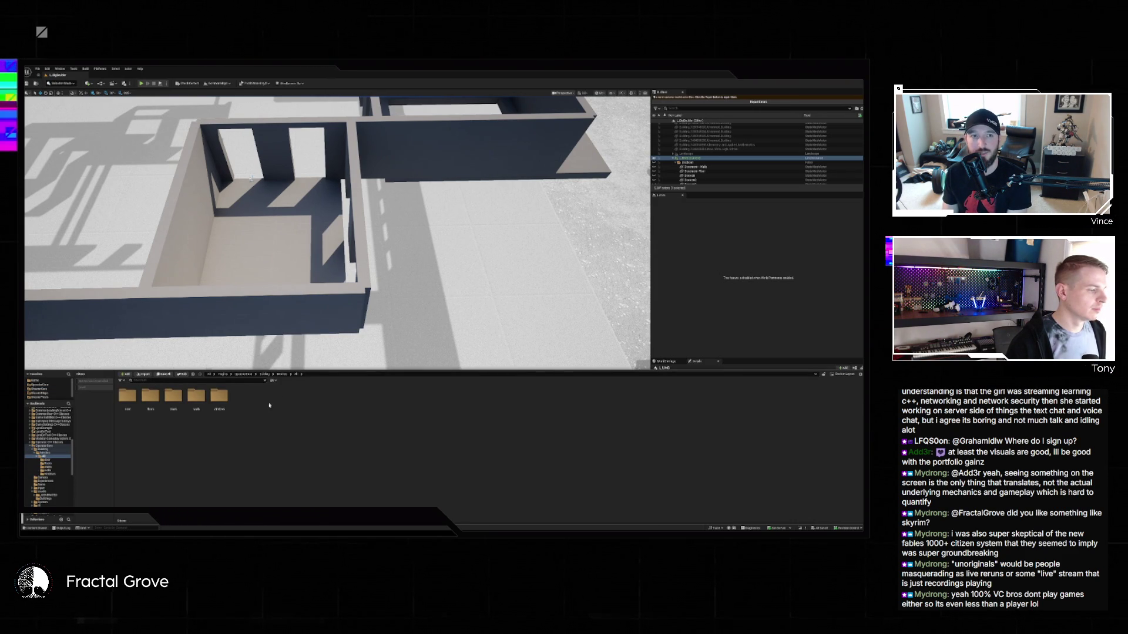
Clear the folder selection and briefly check the modular pieces in Blender.
right_click(172, 439)
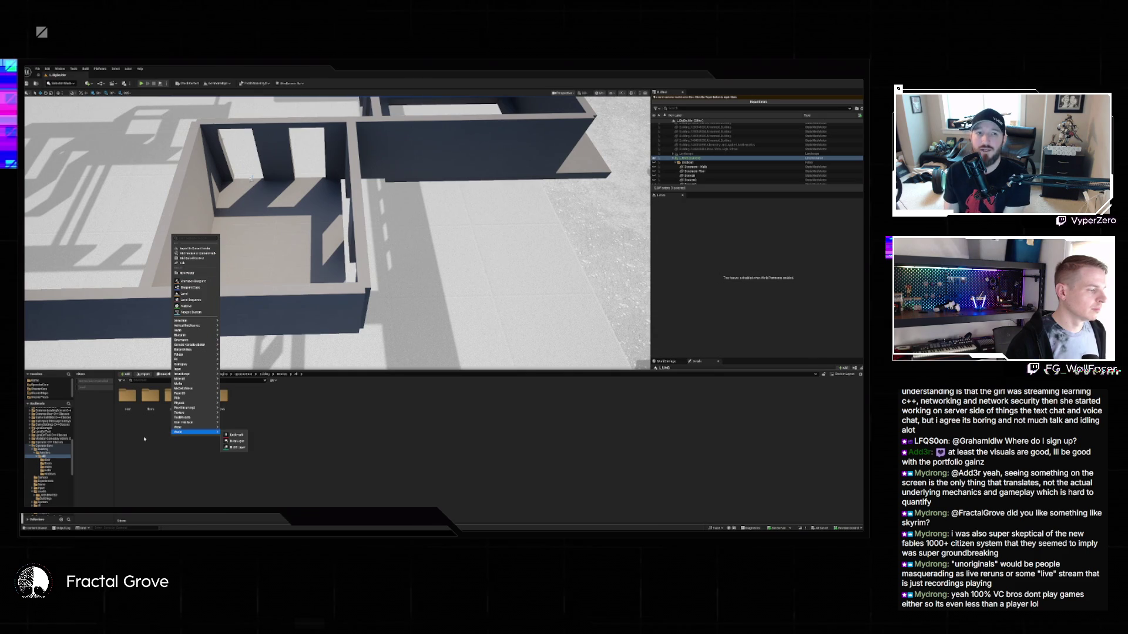
key("Escape")
left_click(151, 398)
left_click(159, 433)
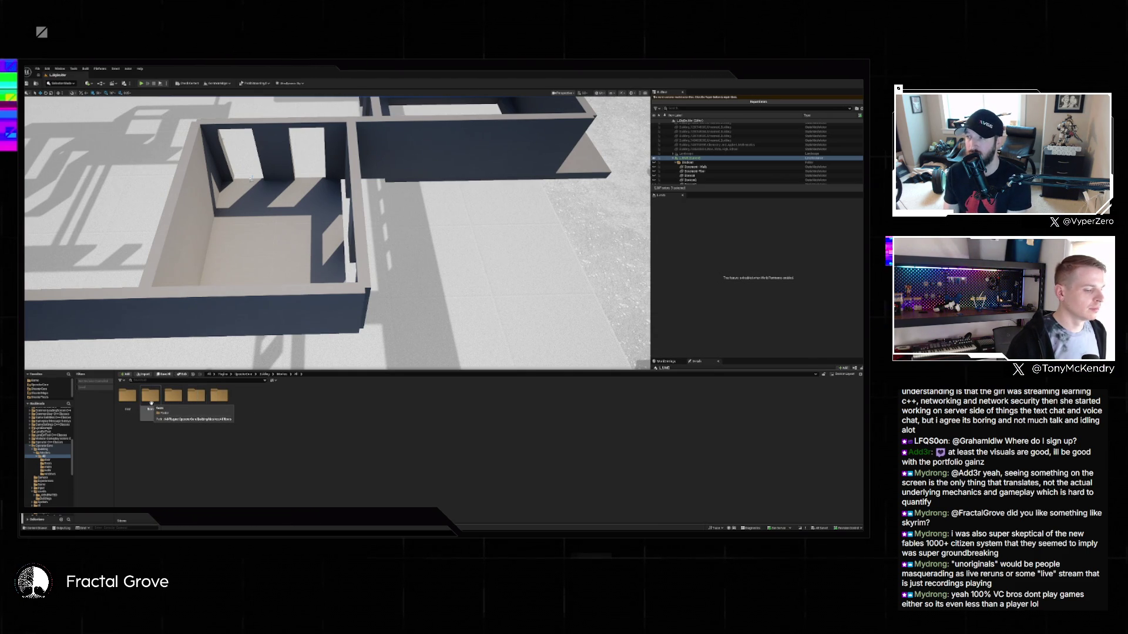
key("alt+Tab")
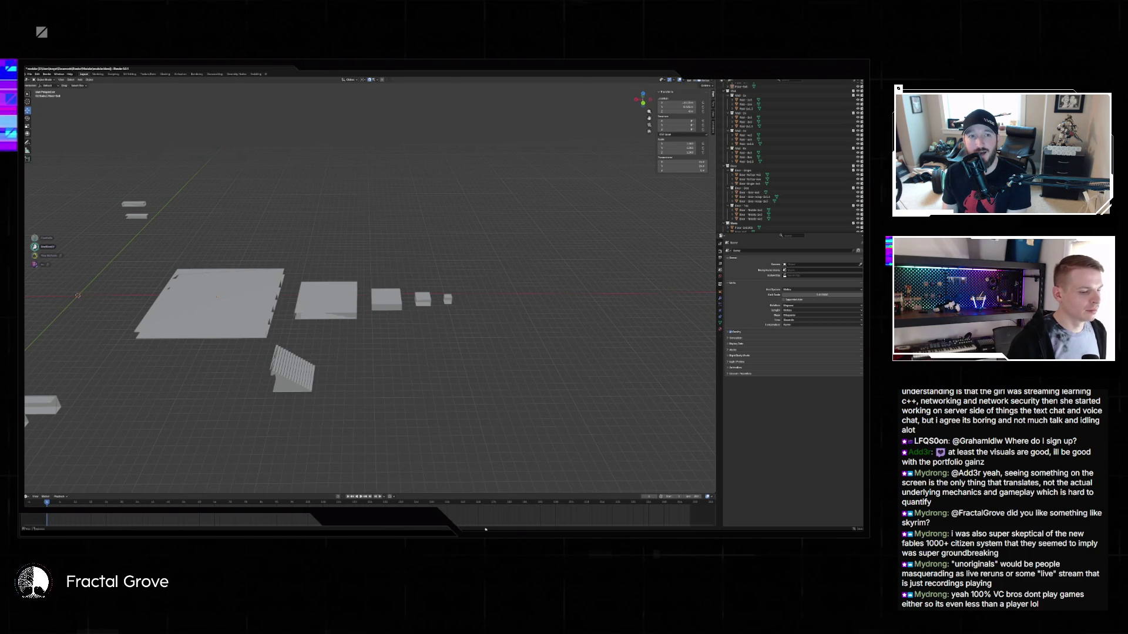
key("alt+Tab")
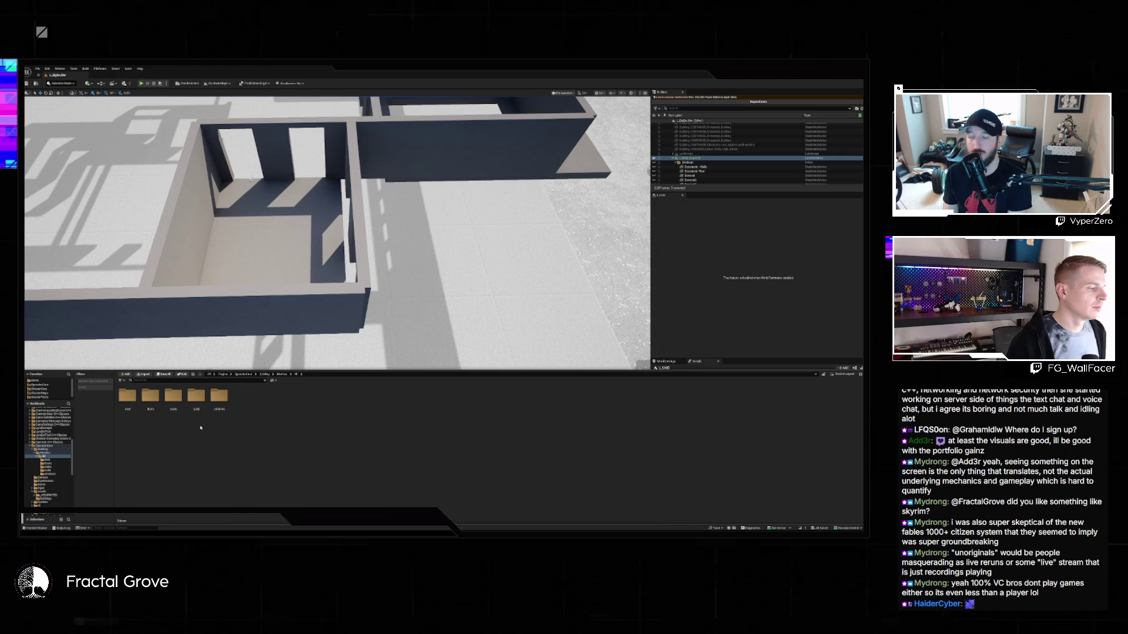
Start a scene import with File > Import Into Level.
left_click(37, 68)
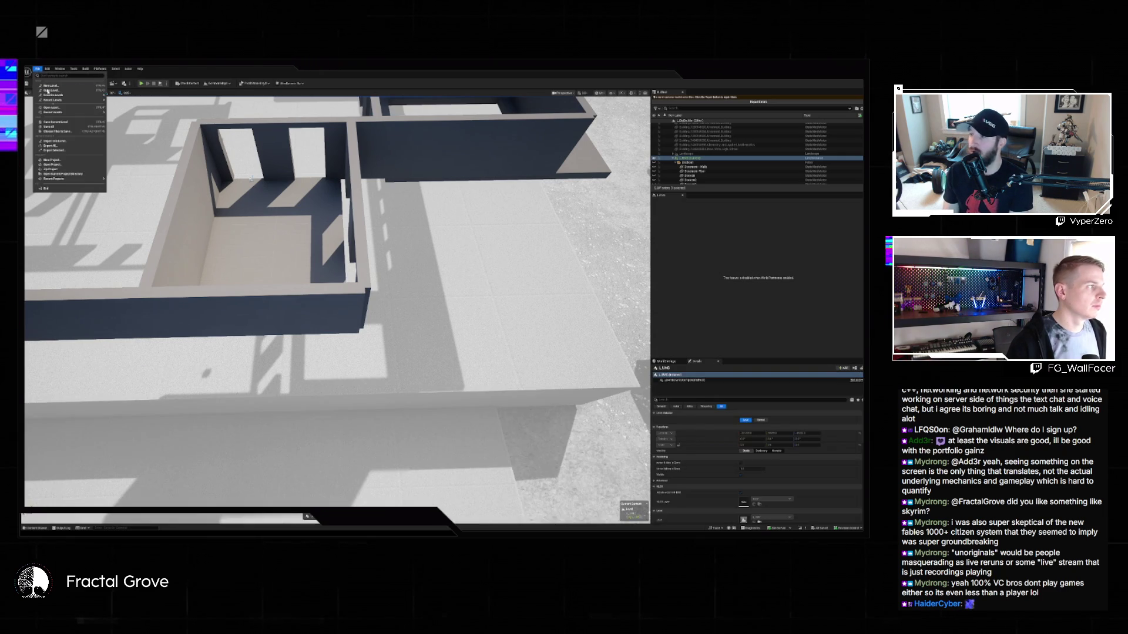
mouse_move(54, 102)
left_click(55, 141)
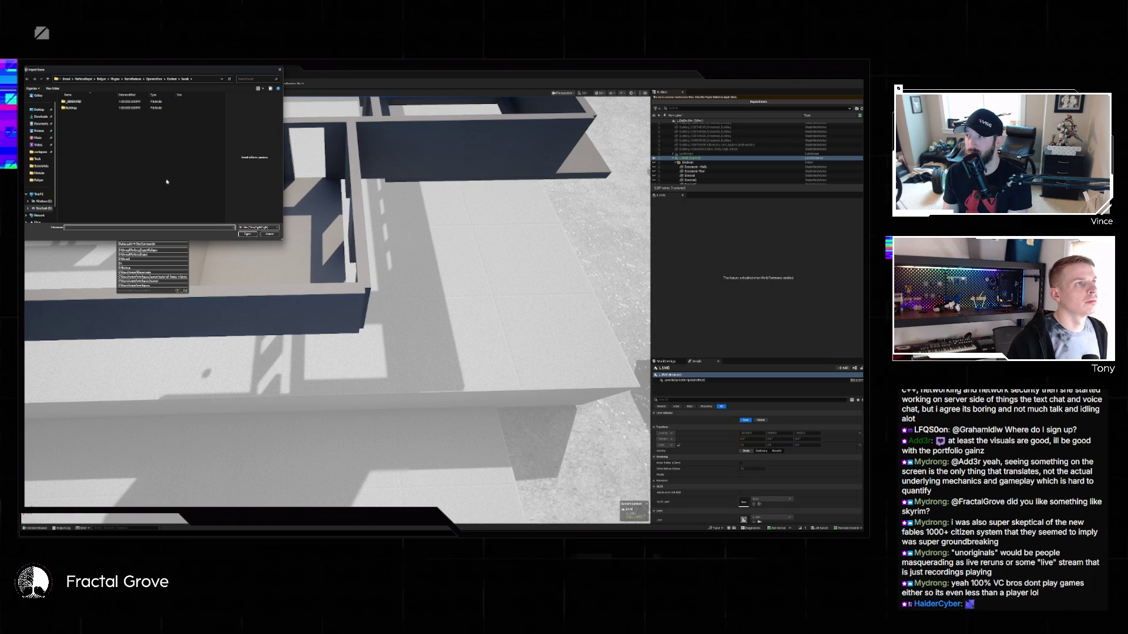
Browse to Documents > Blender > Modular and select the FBX file.
left_click(83, 108)
double_click(83, 107)
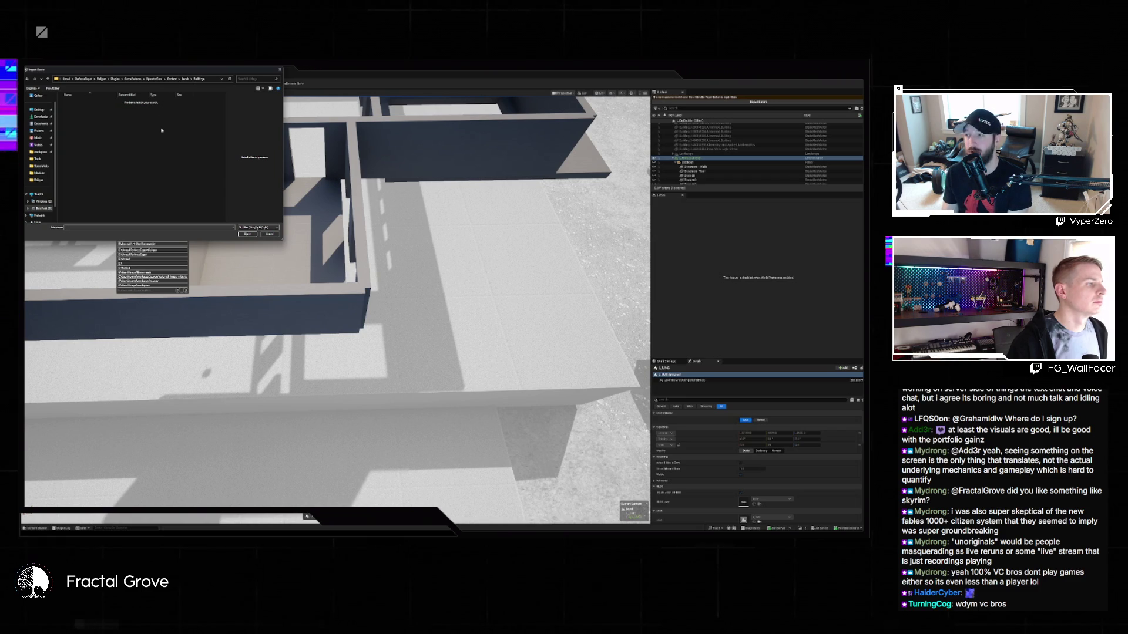
left_click(40, 124)
double_click(85, 101)
double_click(85, 102)
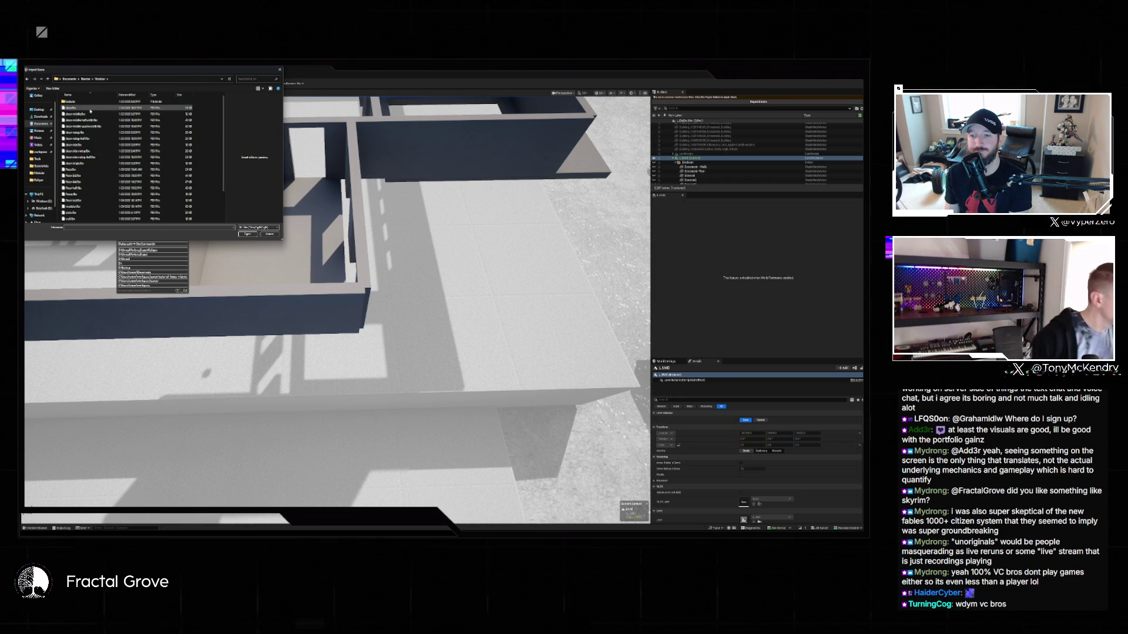
left_click(91, 169)
Confirm the FBX file and choose the subfolder under Building as the import destination.
left_click(247, 233)
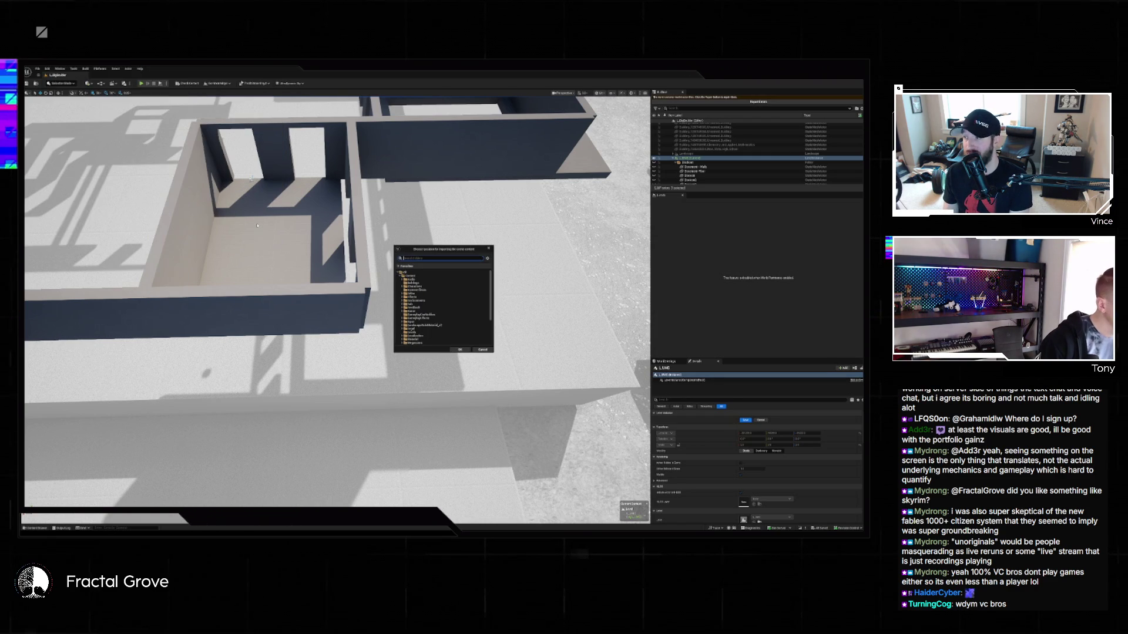
scroll(416, 296, "down", 5)
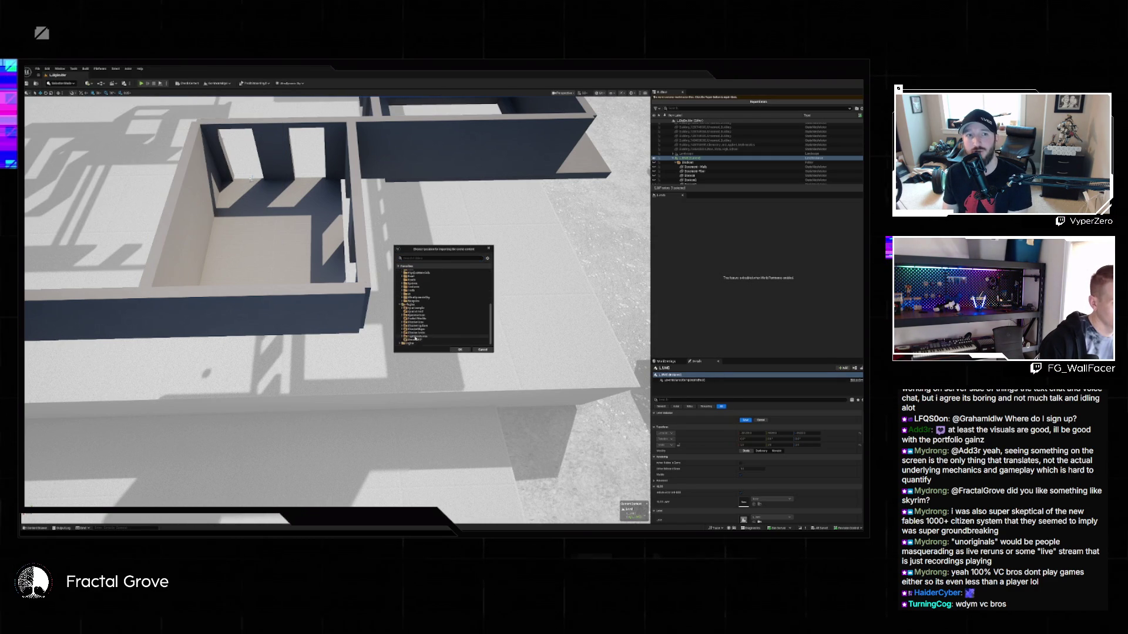
double_click(414, 333)
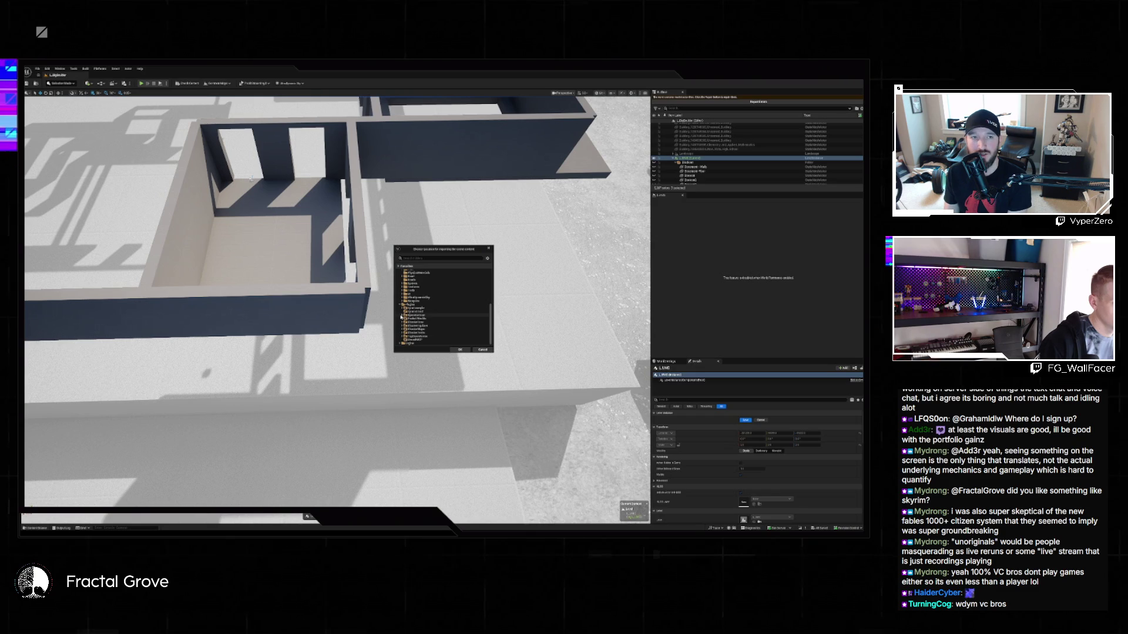
left_click(402, 318)
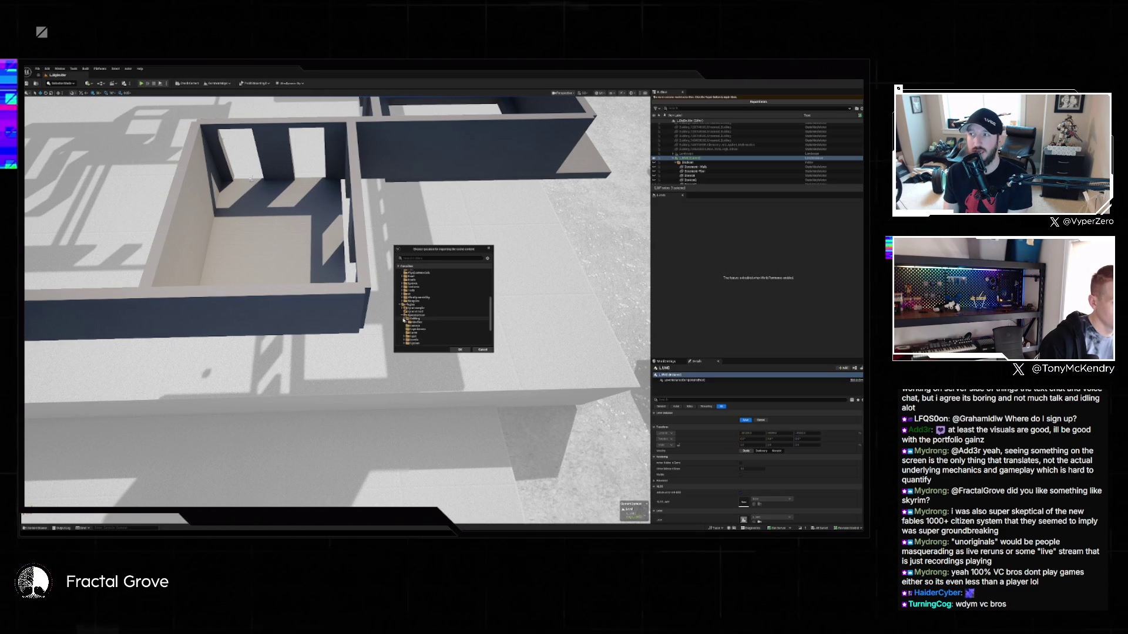
left_click(411, 324)
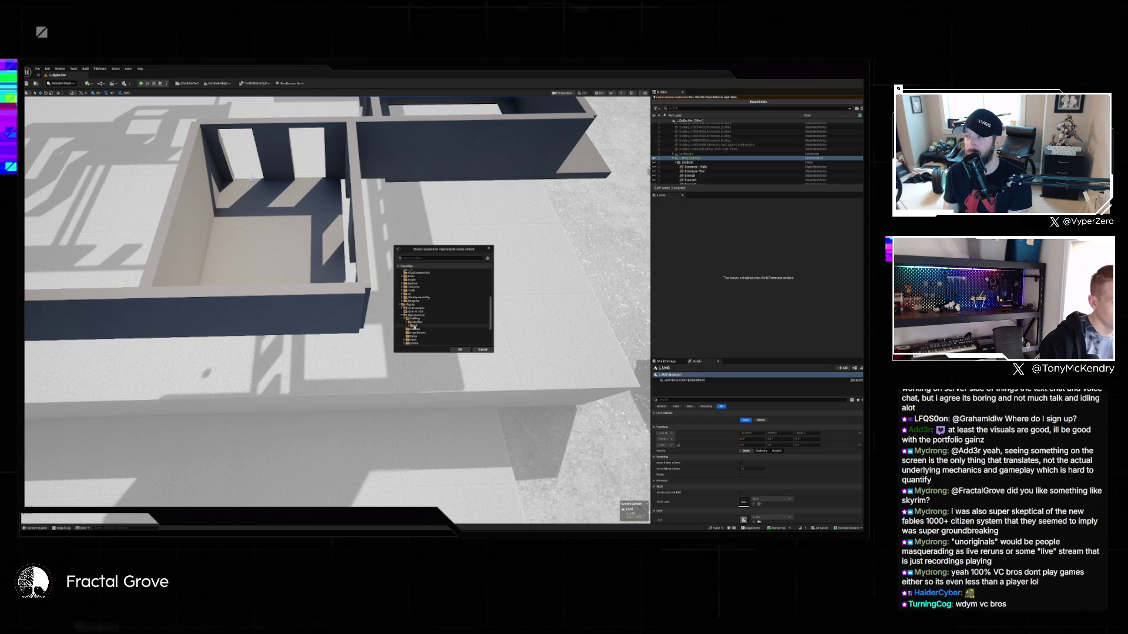
left_click(461, 351)
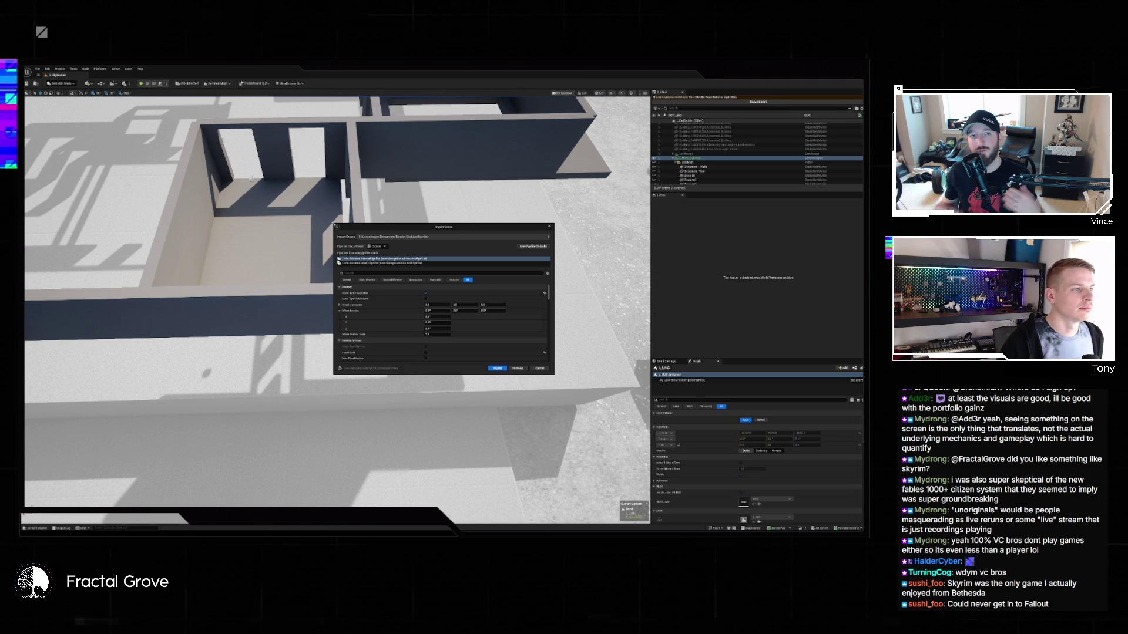
Review the enlarged Import Scene settings and preview, then import the modular FBX meshes.
left_click_drag(336, 224, 308, 150)
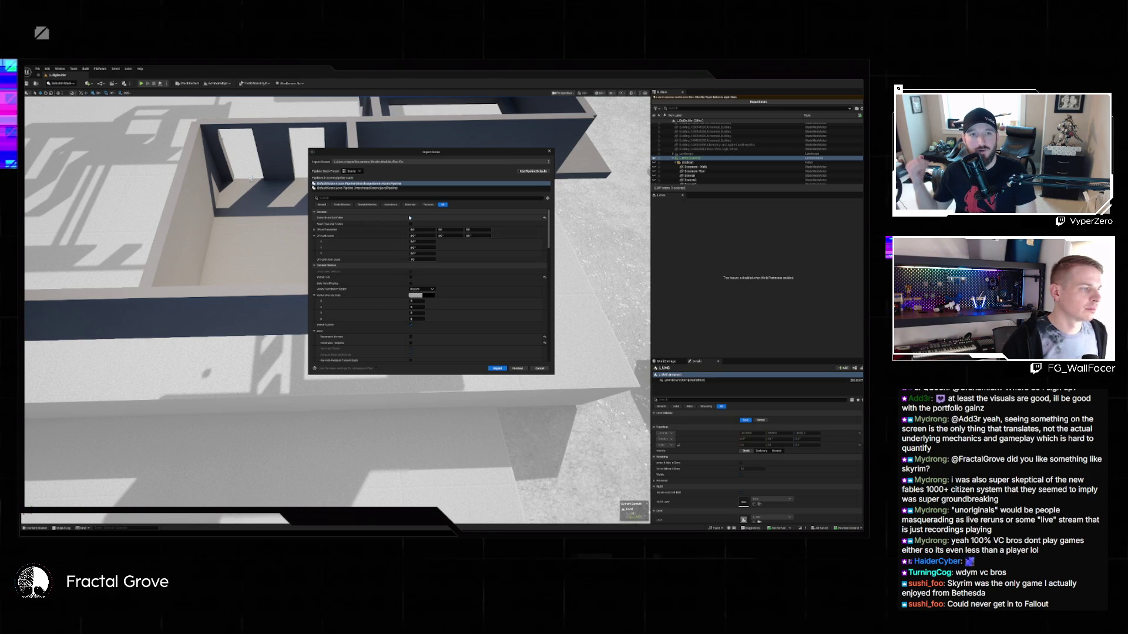
scroll(384, 272, "down", 5)
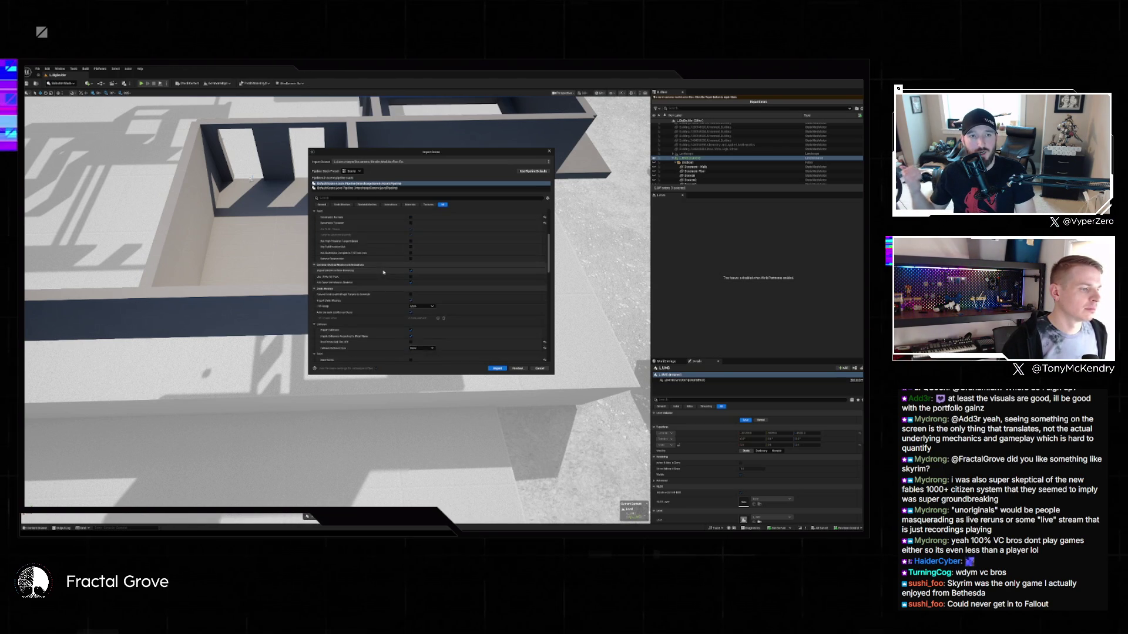
scroll(383, 272, "down", 2)
left_click(518, 368)
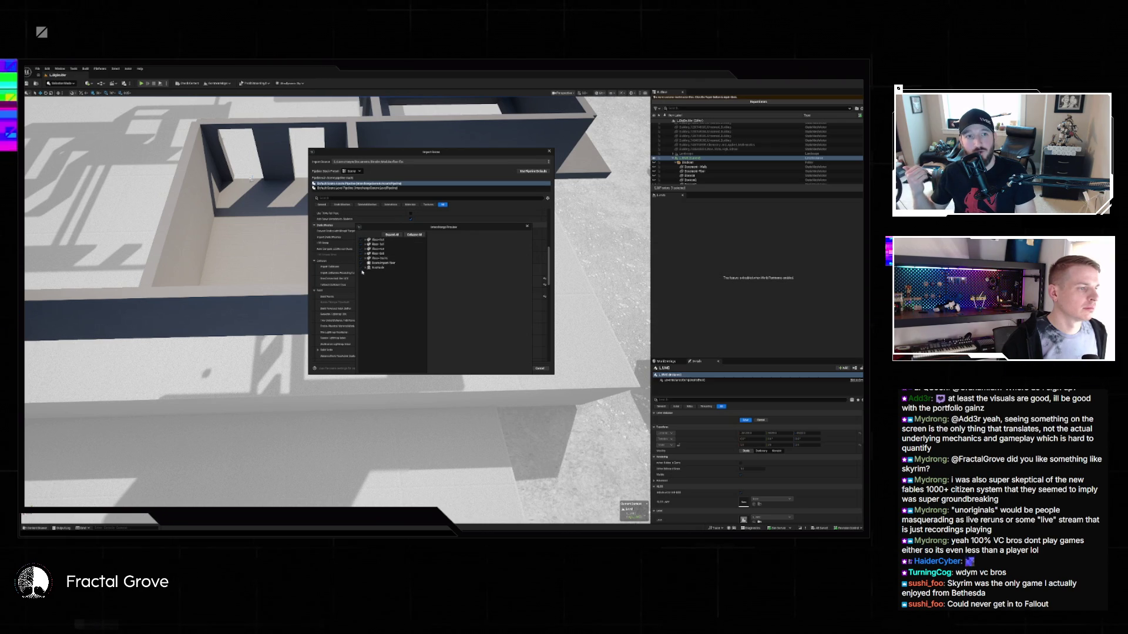
left_click(527, 226)
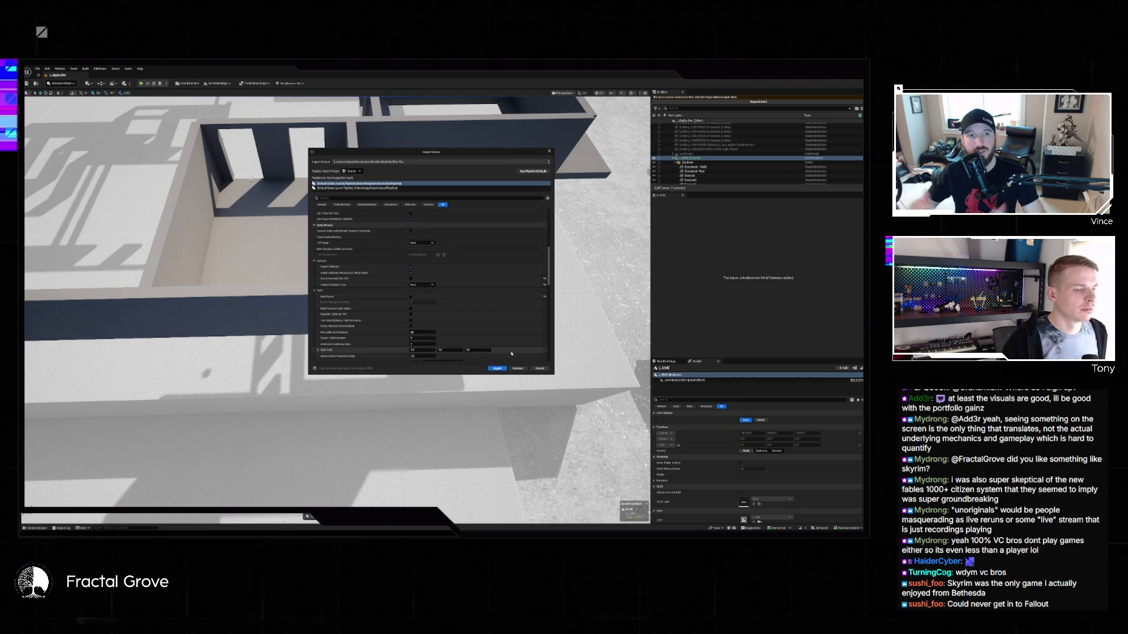
left_click(497, 369)
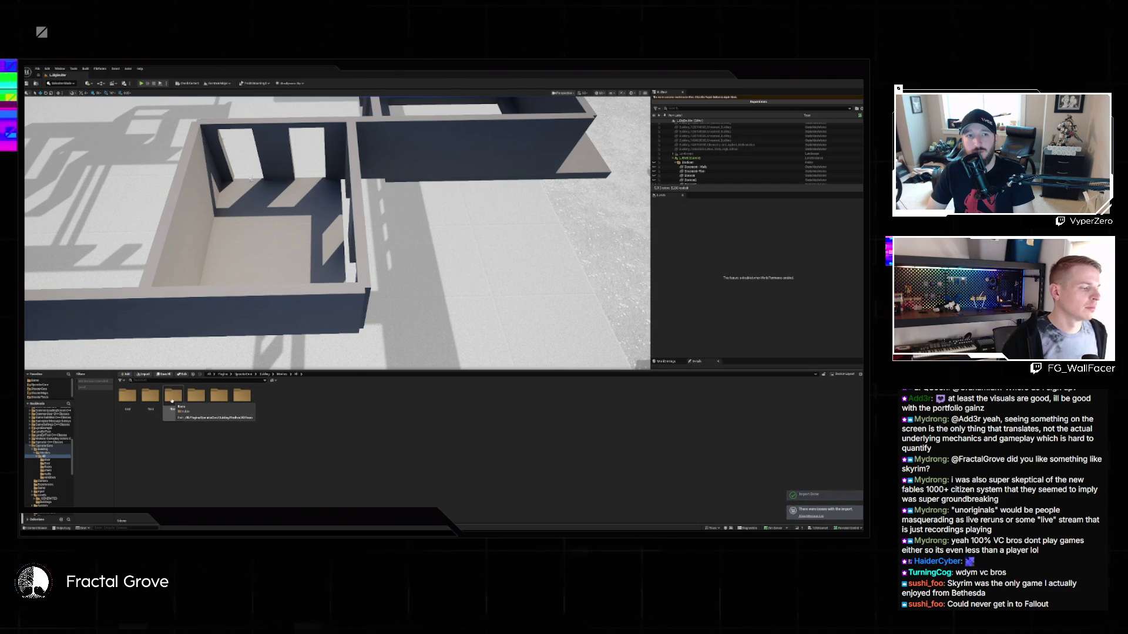
Open the floor folder in the Content Browser, then switch to Blender with Alt+Tab.
left_click(156, 397)
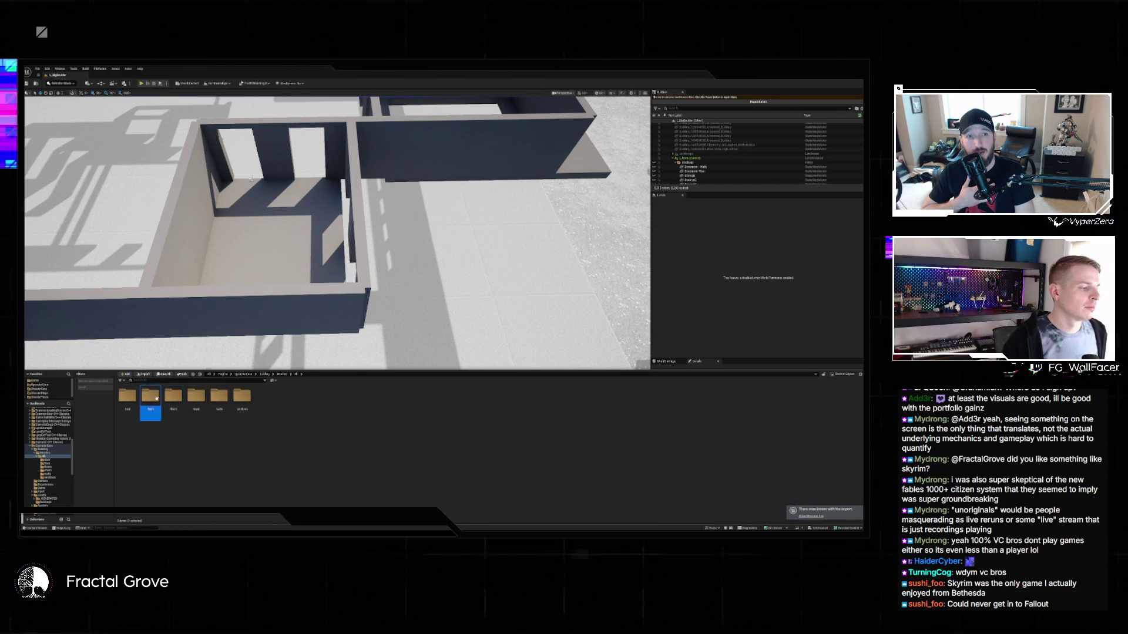
double_click(156, 398)
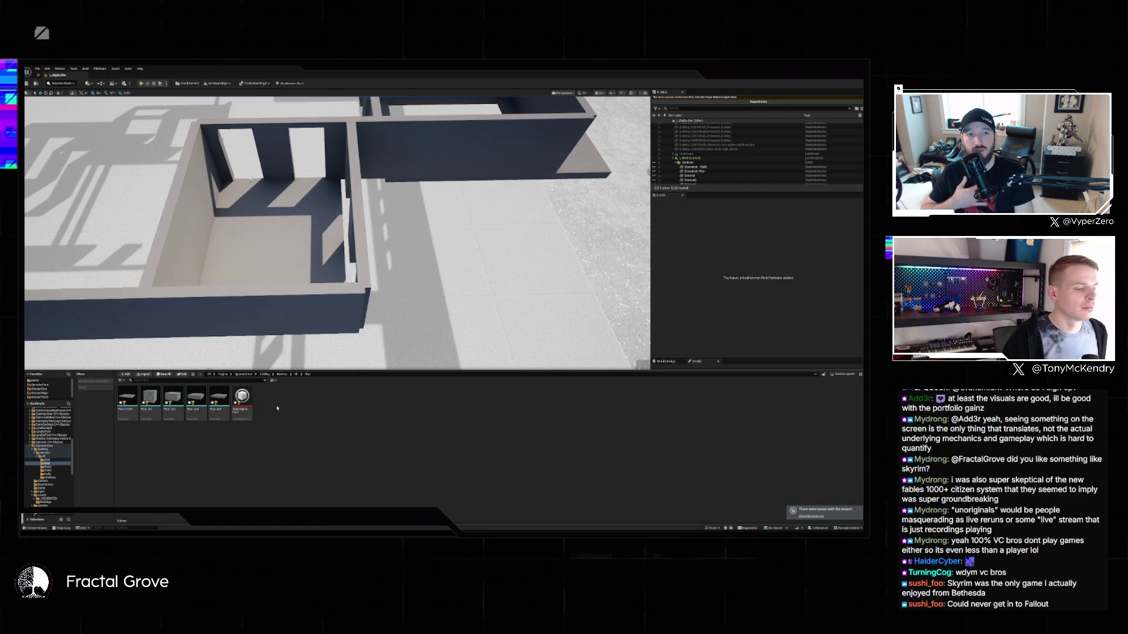
key("alt+Tab")
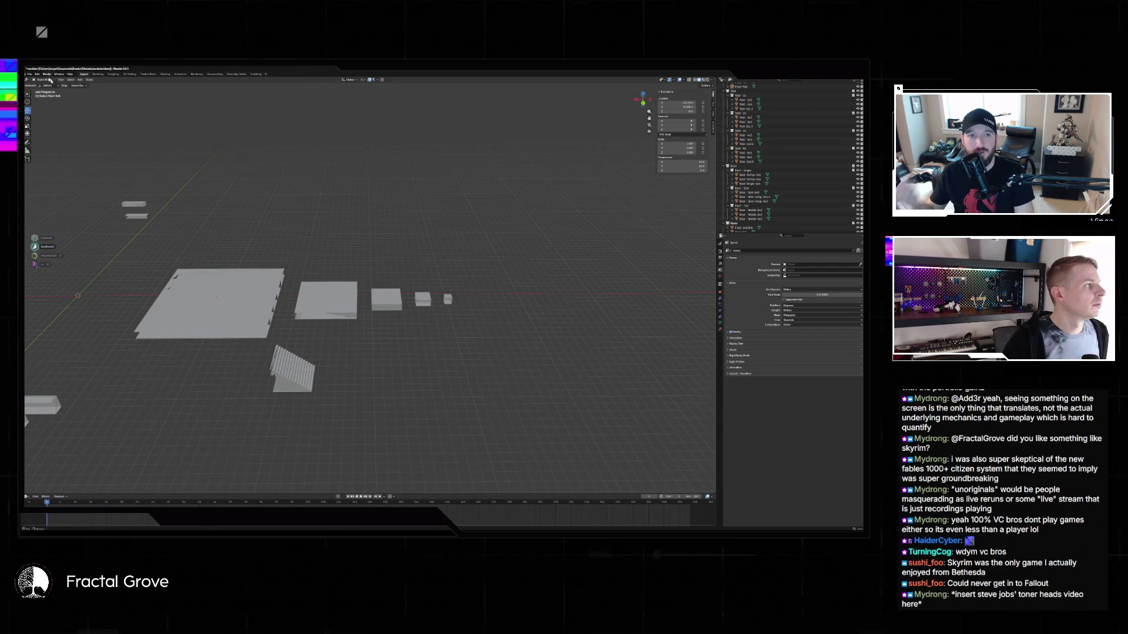
Select the floor slab, its neighbouring boxes and the small rightmost cube.
left_click(30, 75)
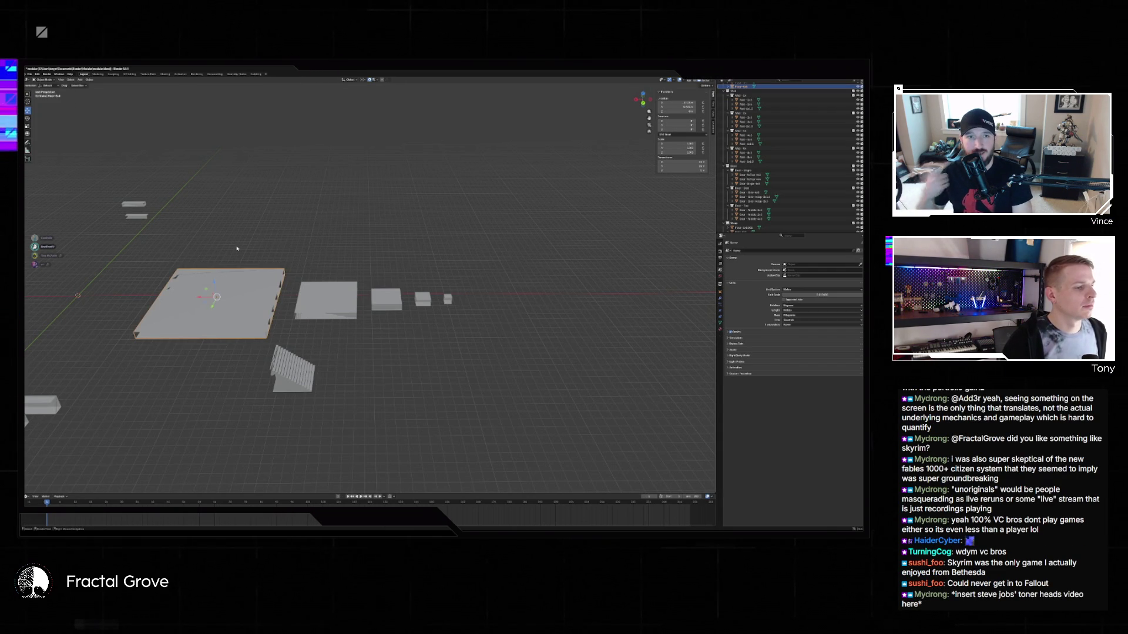
left_click_drag(257, 282, 418, 312)
left_click_drag(205, 243, 511, 306)
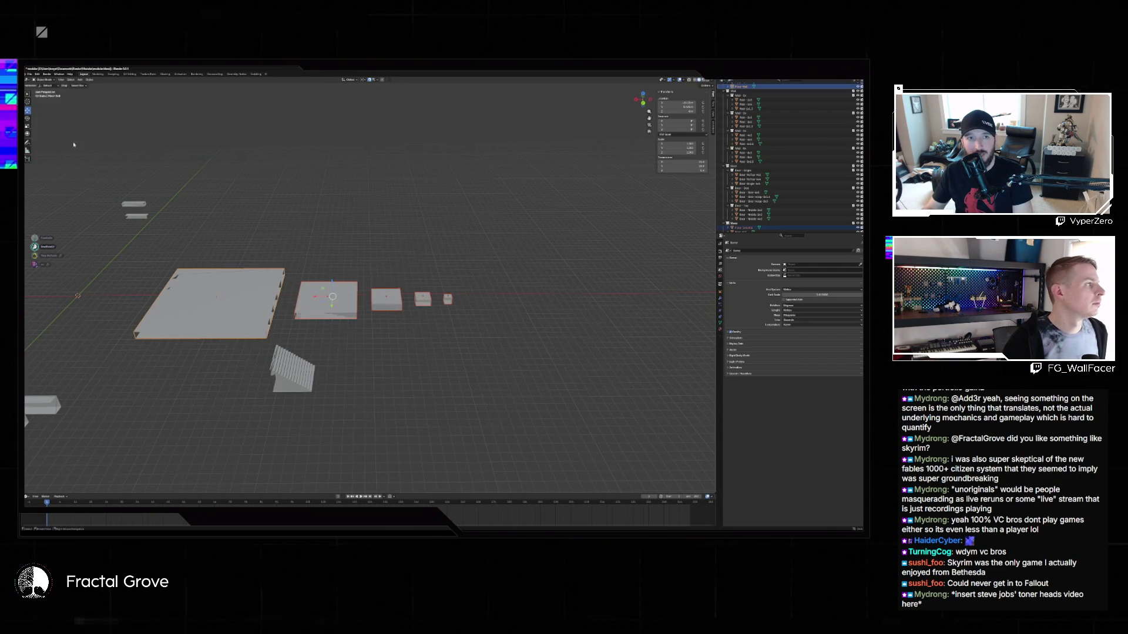
Export the selection as FBX over the existing mesh file and return to Unreal.
left_click(29, 74)
mouse_move(58, 141)
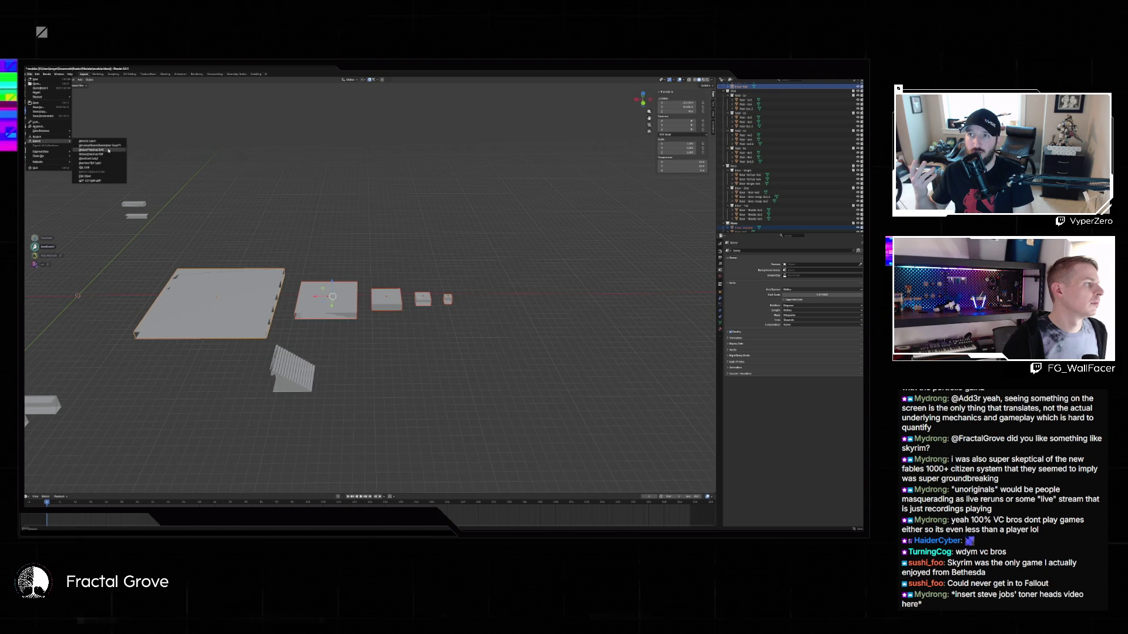
left_click(94, 174)
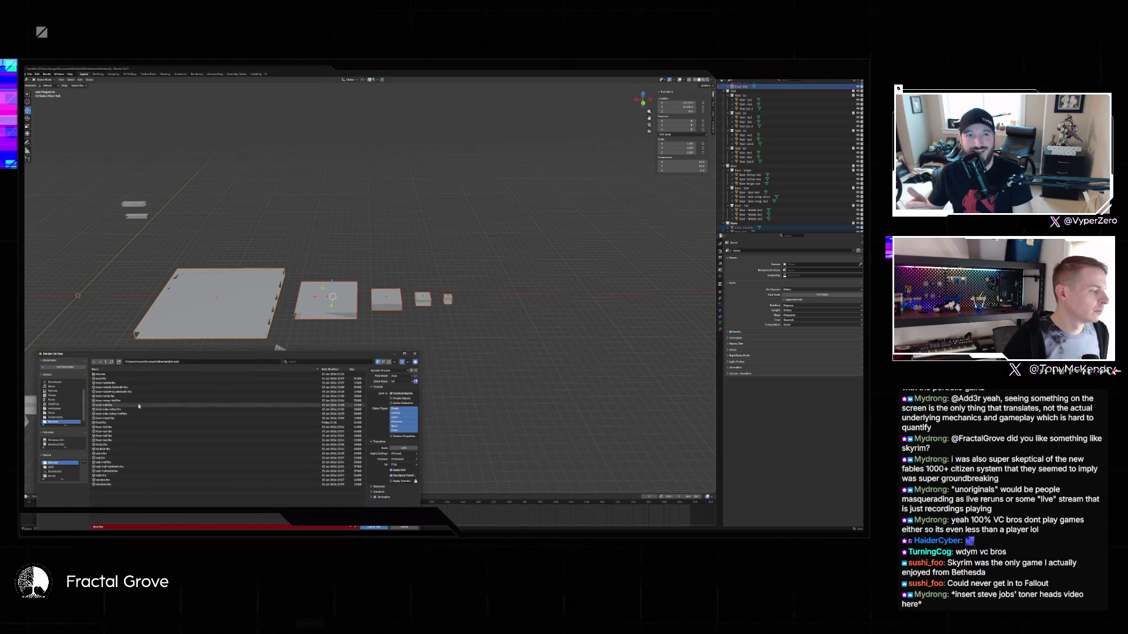
double_click(115, 446)
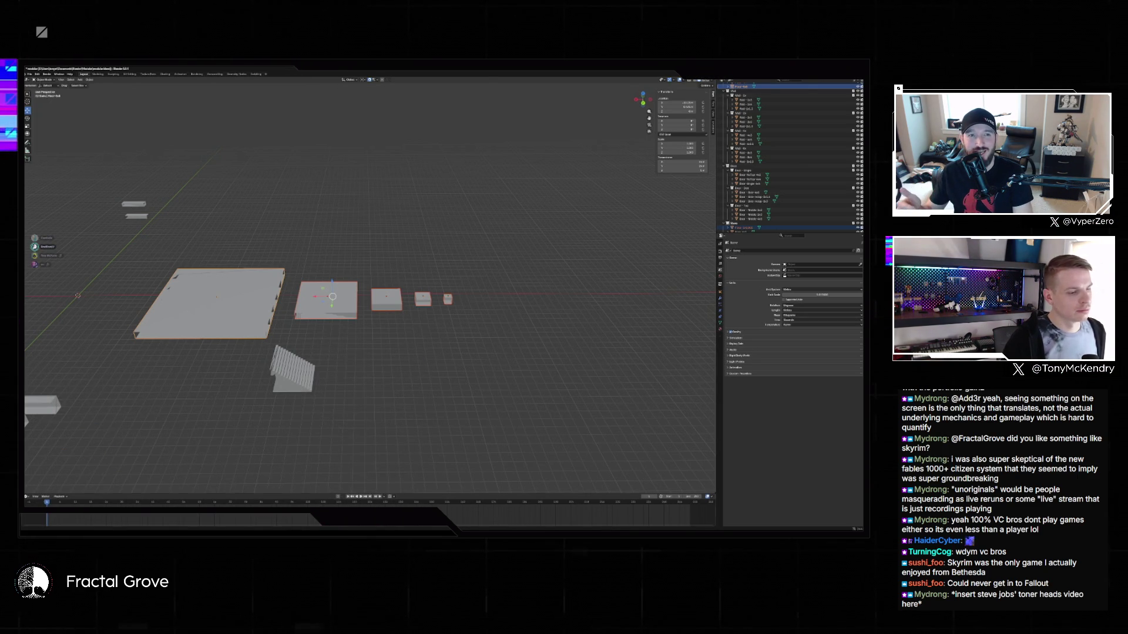
key("alt+Tab")
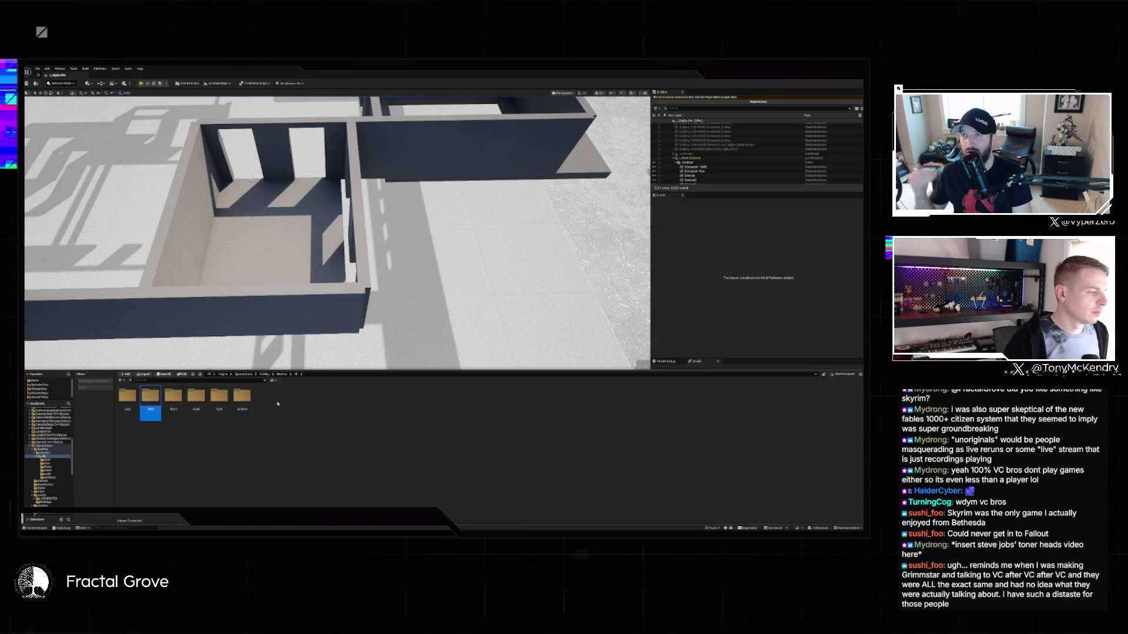
Reimport the floor mesh asset from the updated FBX and view the whole building.
double_click(183, 399)
right_click(219, 399)
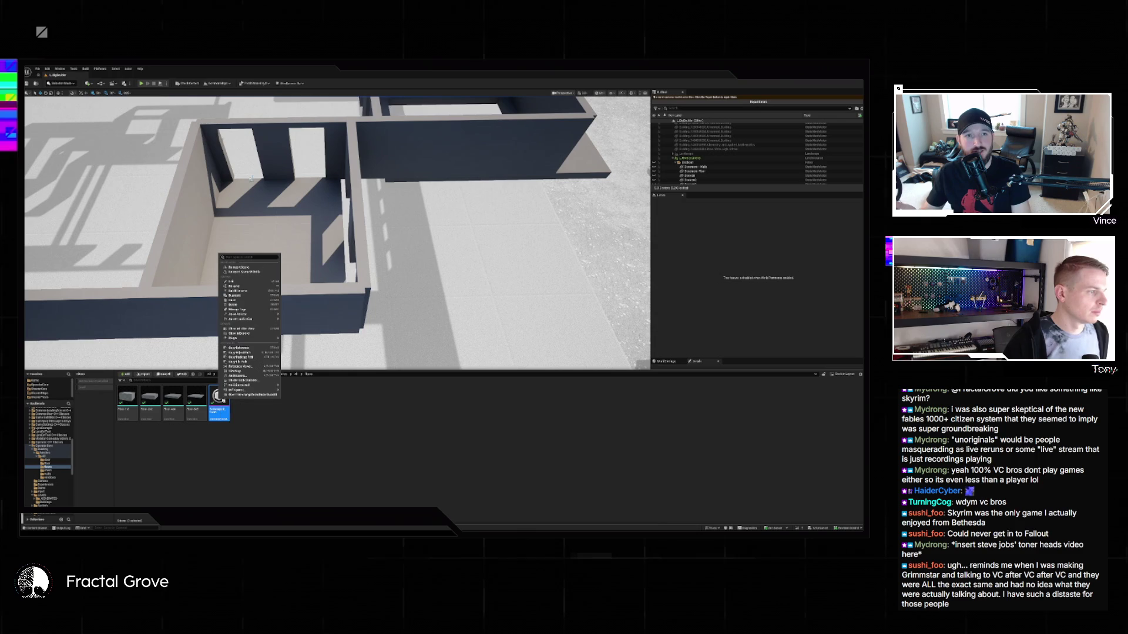
left_click(253, 272)
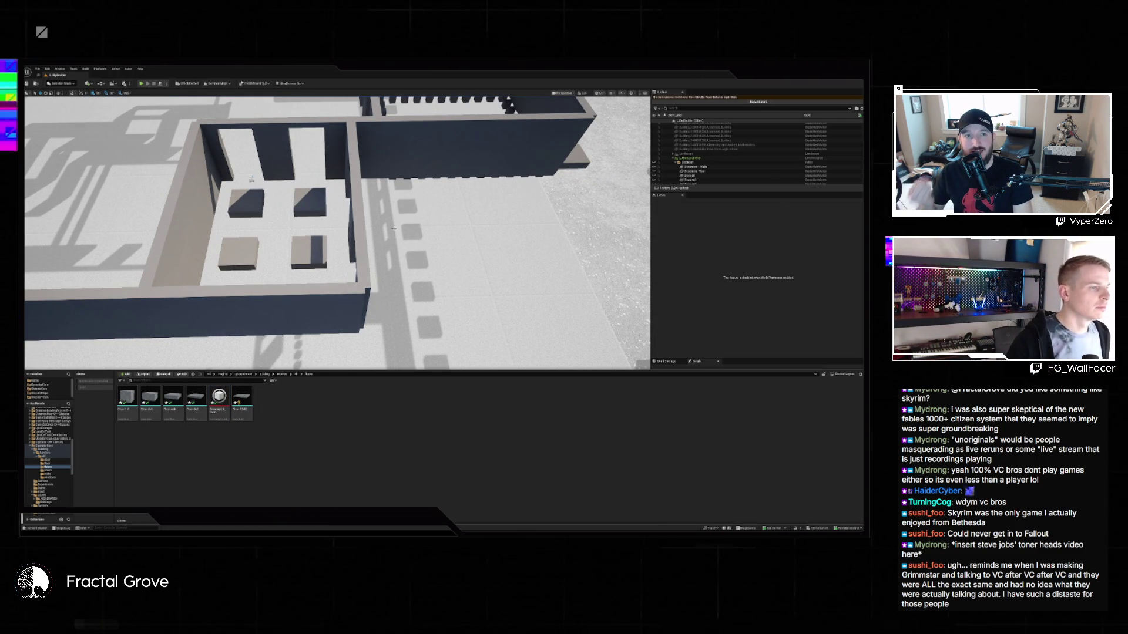
mouse_move(394, 229)
left_mouse_down()
mouse_move(370, 282)
mouse_move(411, 282)
left_mouse_up()
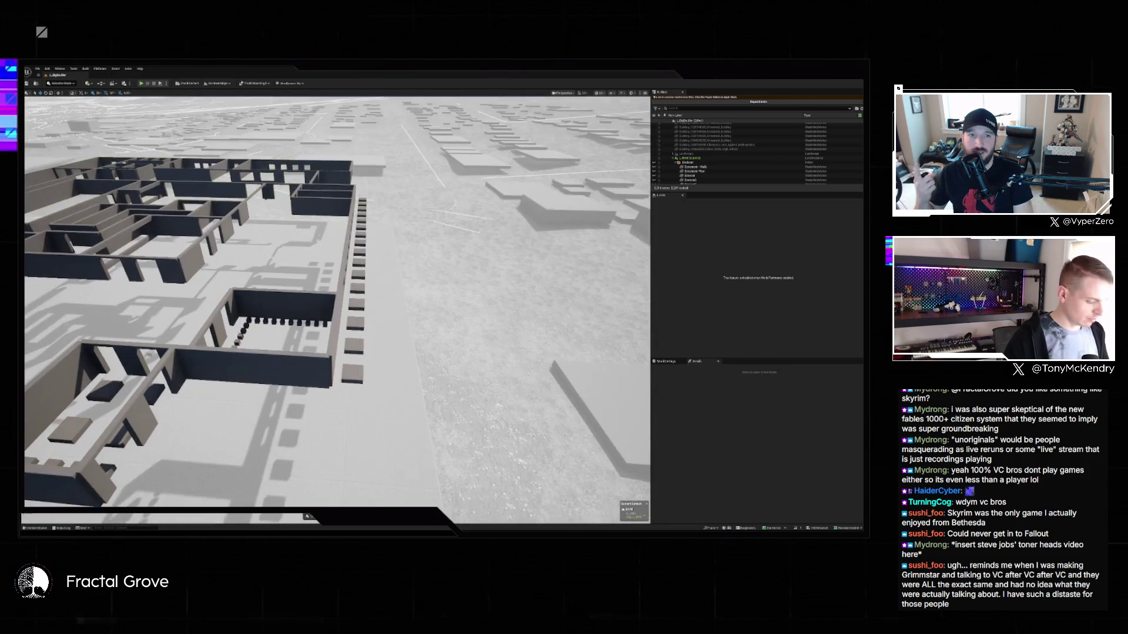
Switch to Top view and select the small blocks around the dotted square.
key("alt+j")
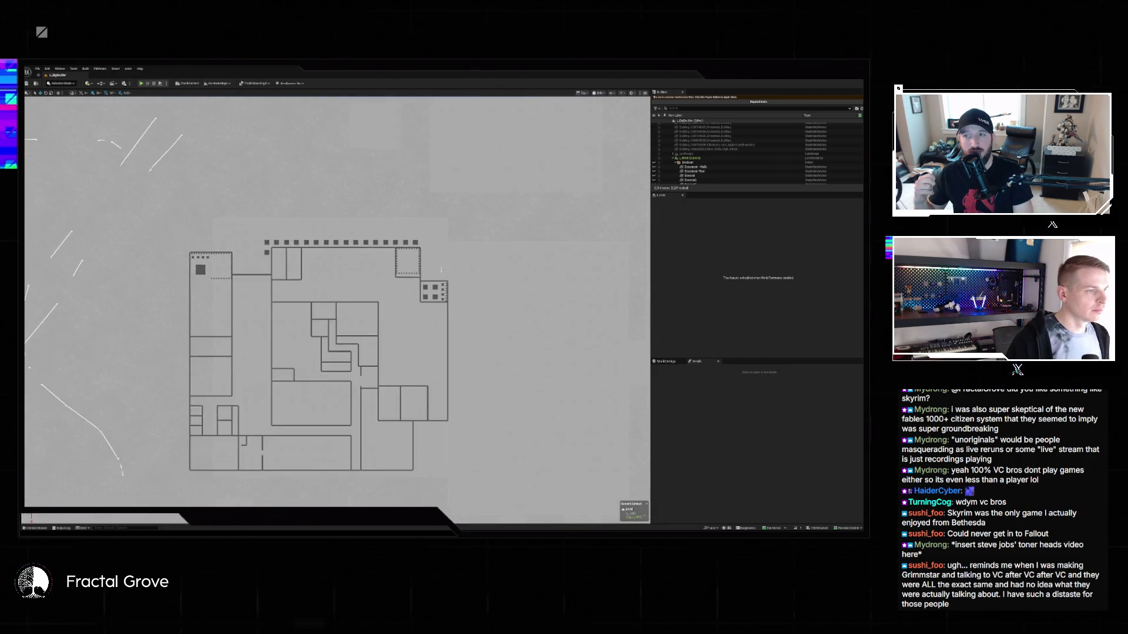
scroll(441, 270, "up", 10)
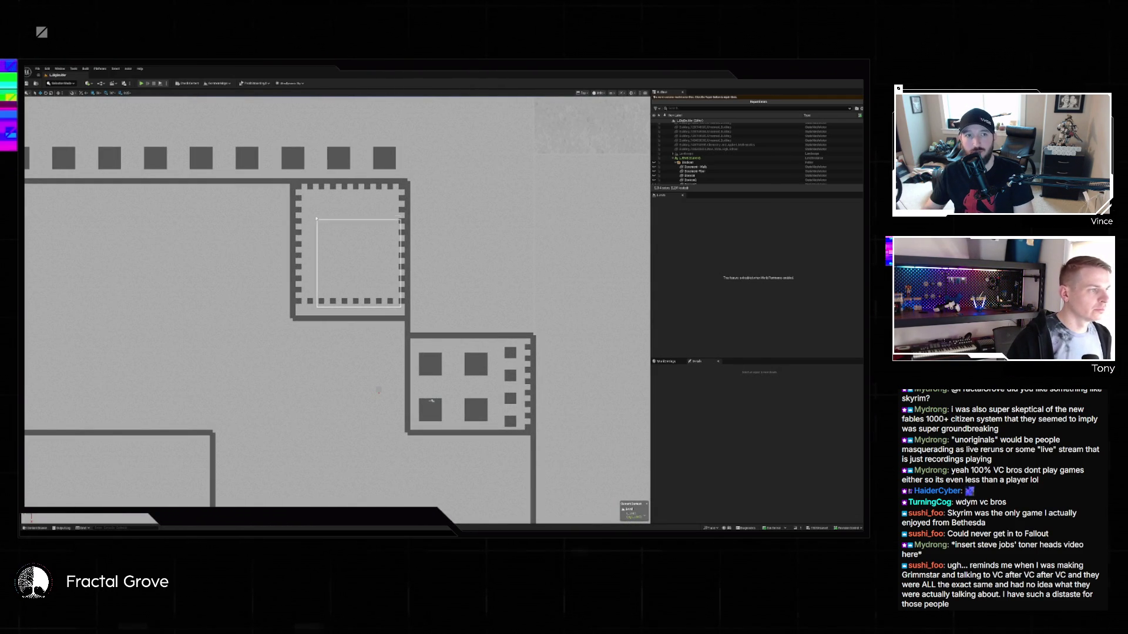
left_click_drag(401, 307, 296, 184)
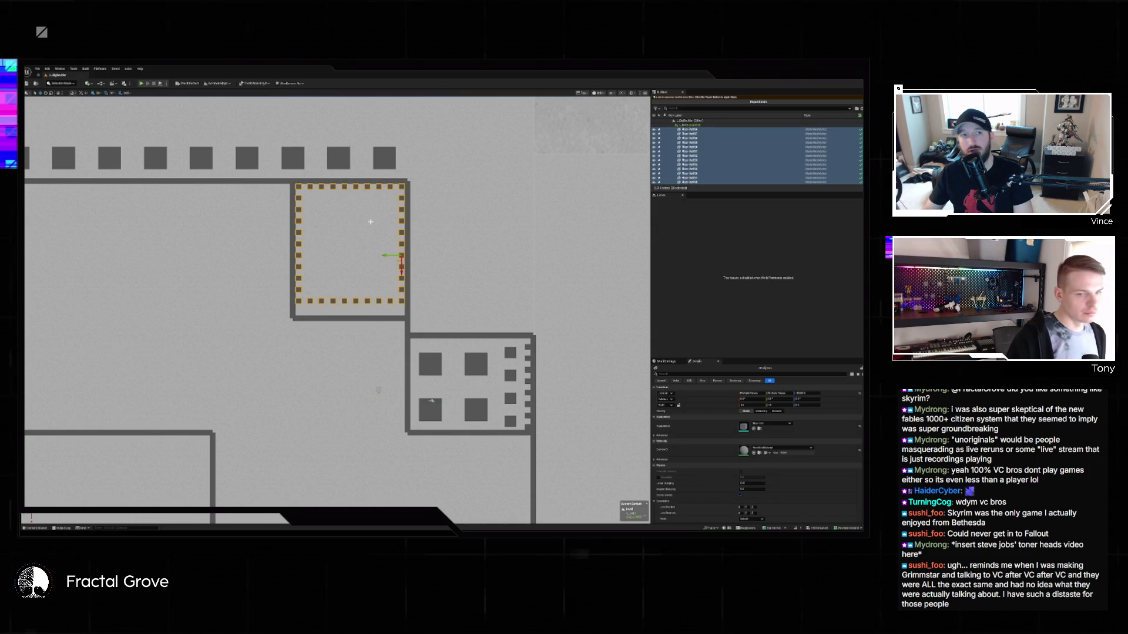
left_click(774, 423)
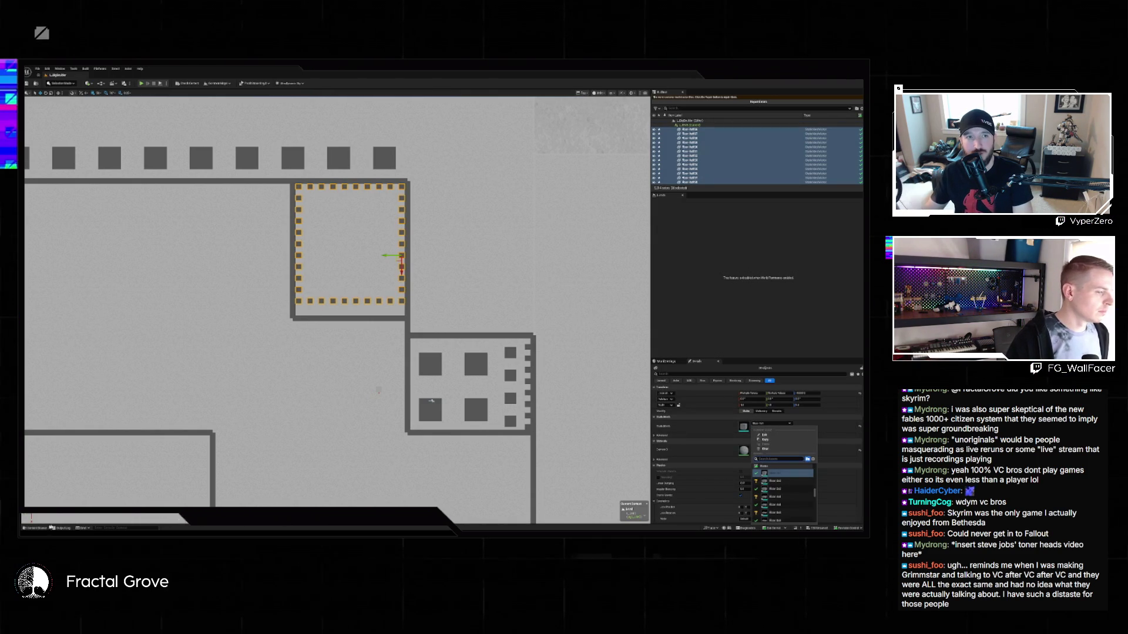
Browse the Content Drawer to the floor folder, then close the drawer.
left_click(50, 527)
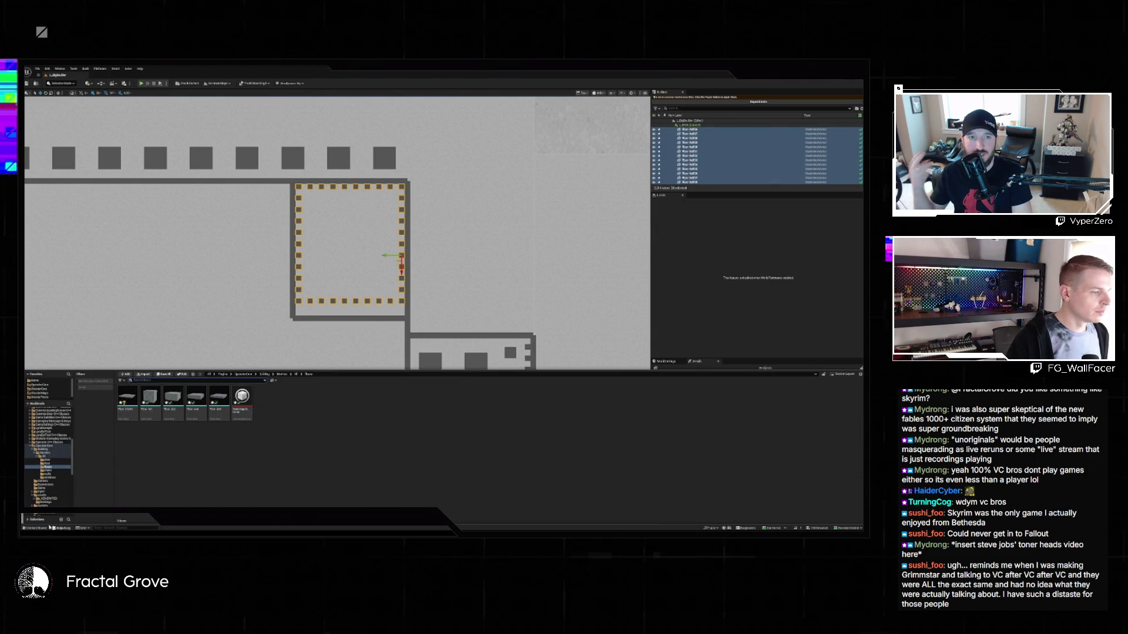
left_click(296, 377)
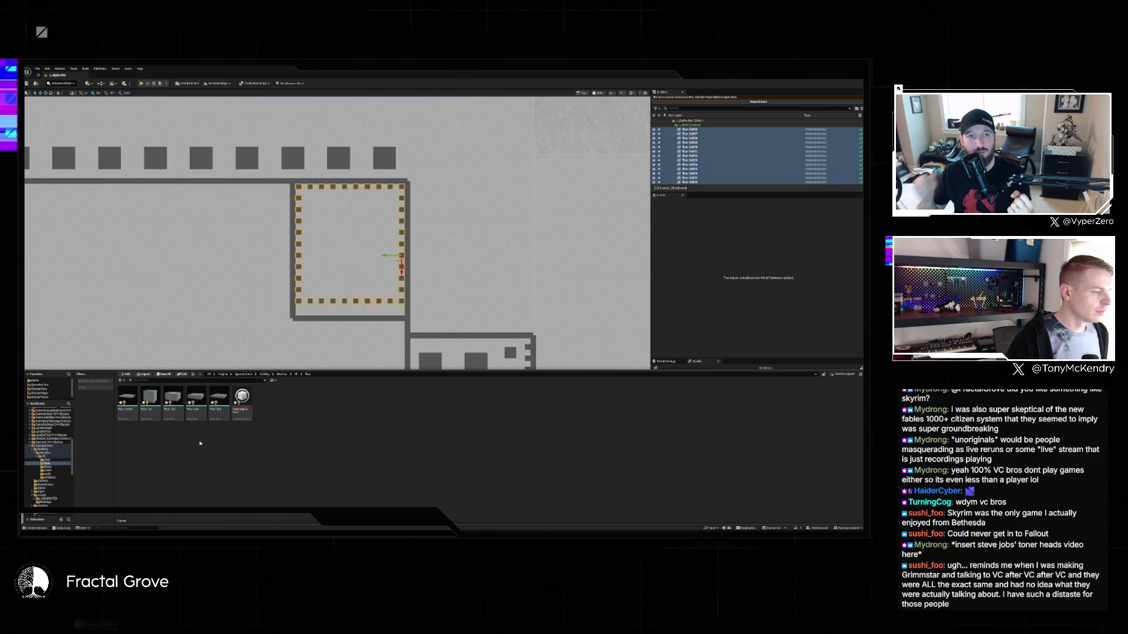
key("alt+Left")
left_click(152, 405)
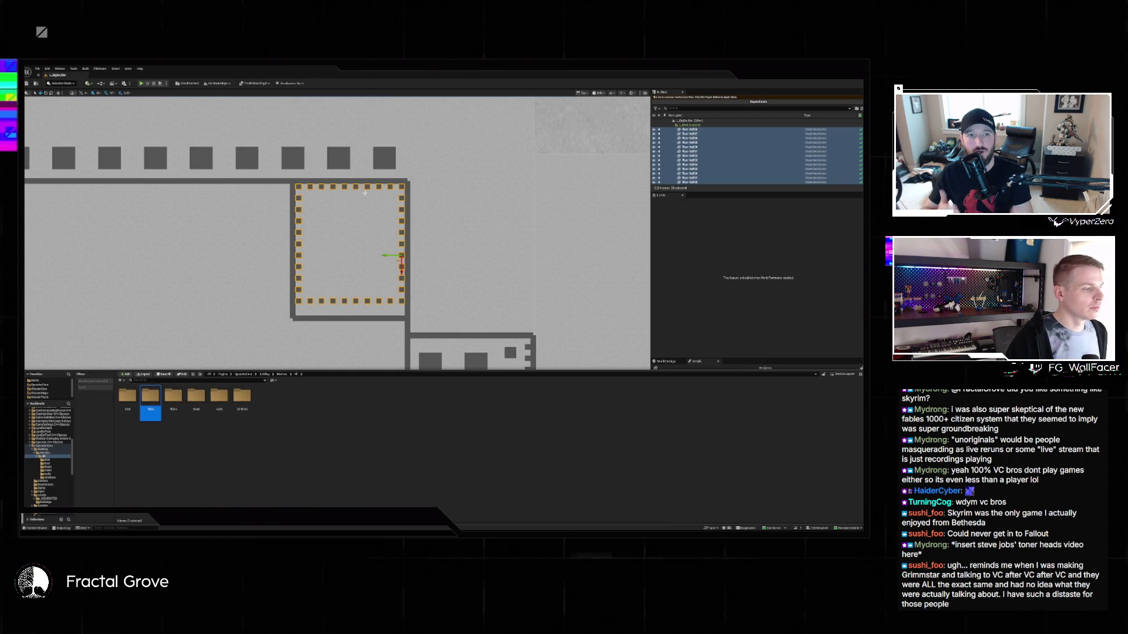
key("ctrl+space")
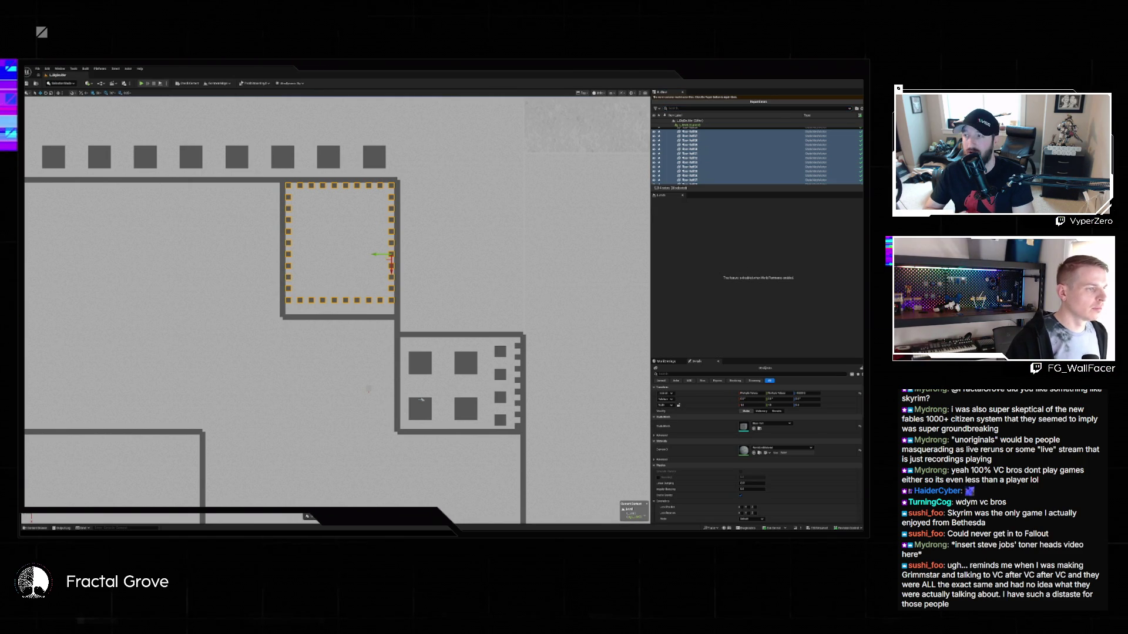
Deselect the blocks, cancel a delete in the Content Drawer, and open the console.
left_click(80, 124)
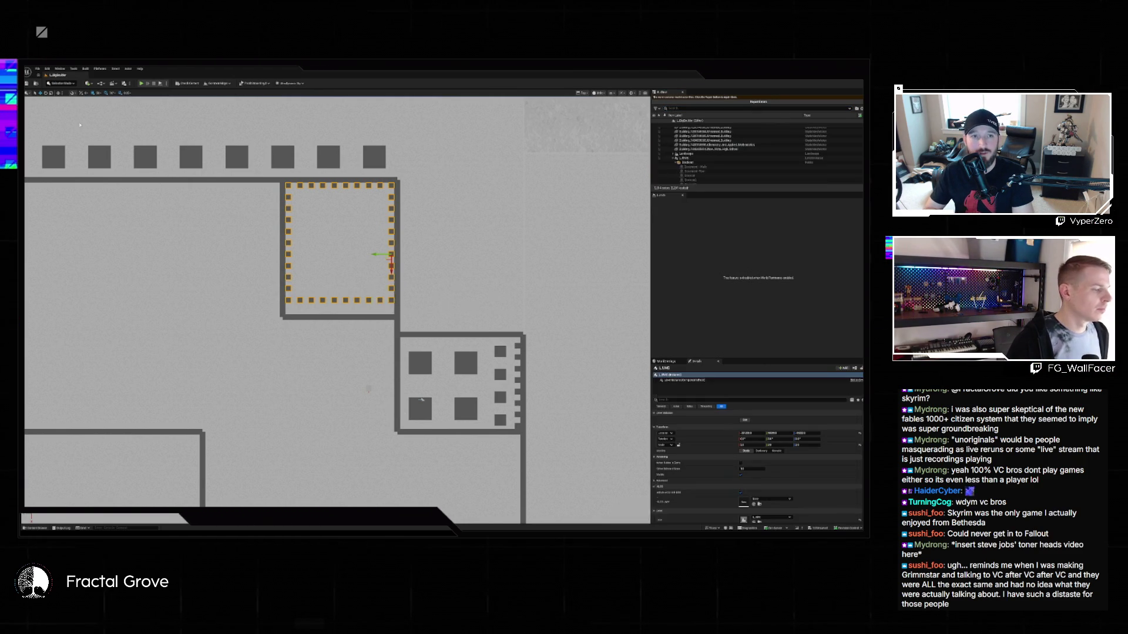
key("f")
left_click(37, 528)
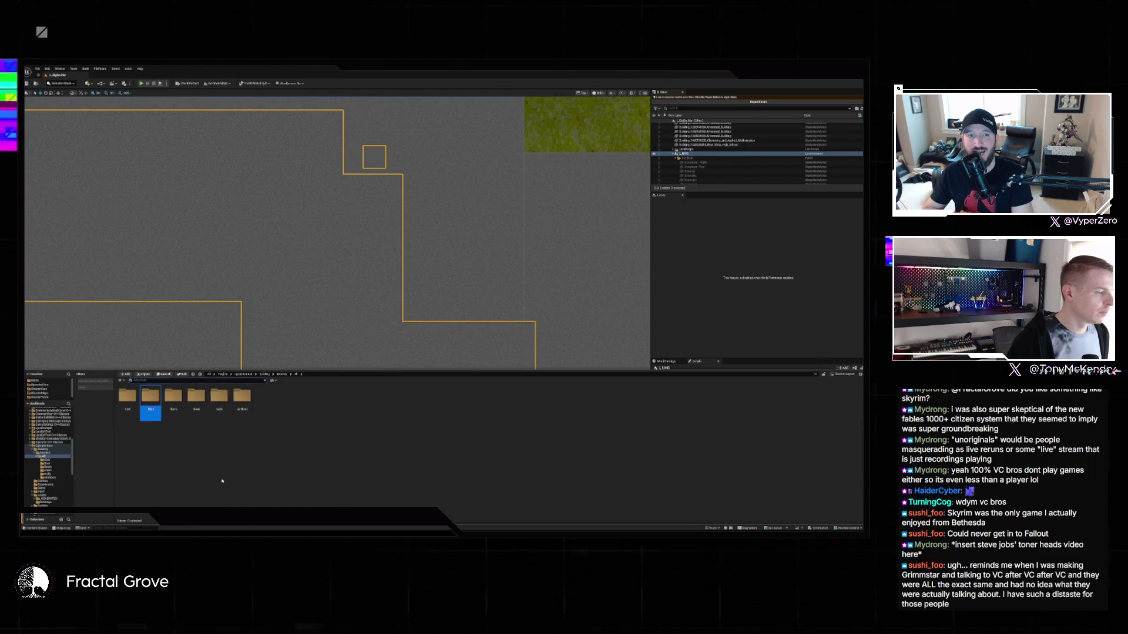
key("Delete")
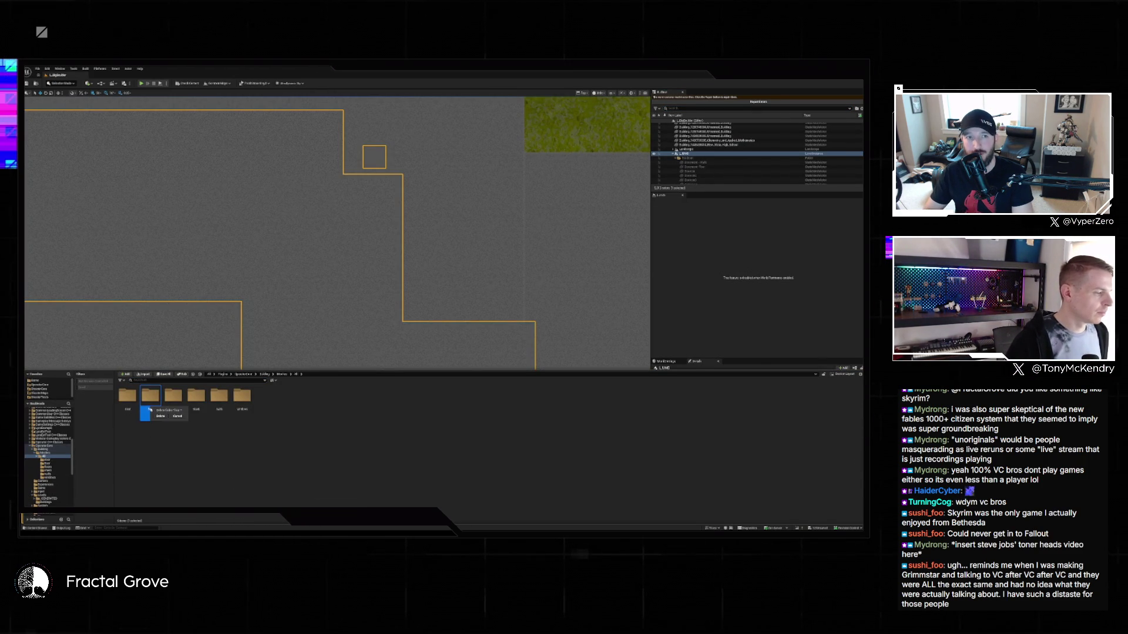
left_click(160, 416)
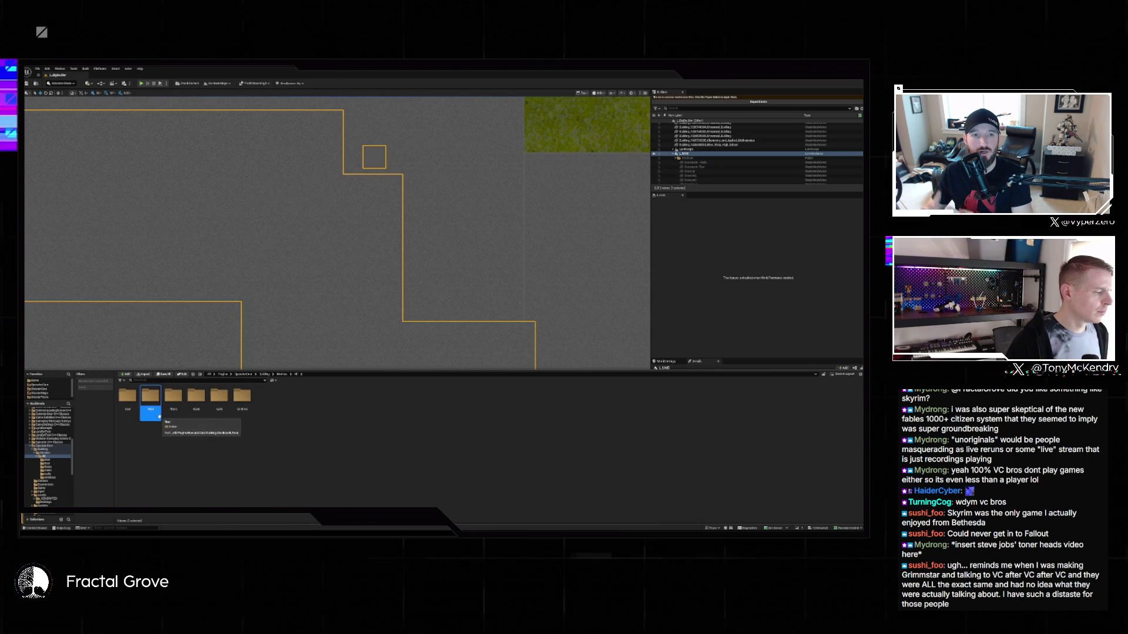
key("grave")
key("grave")
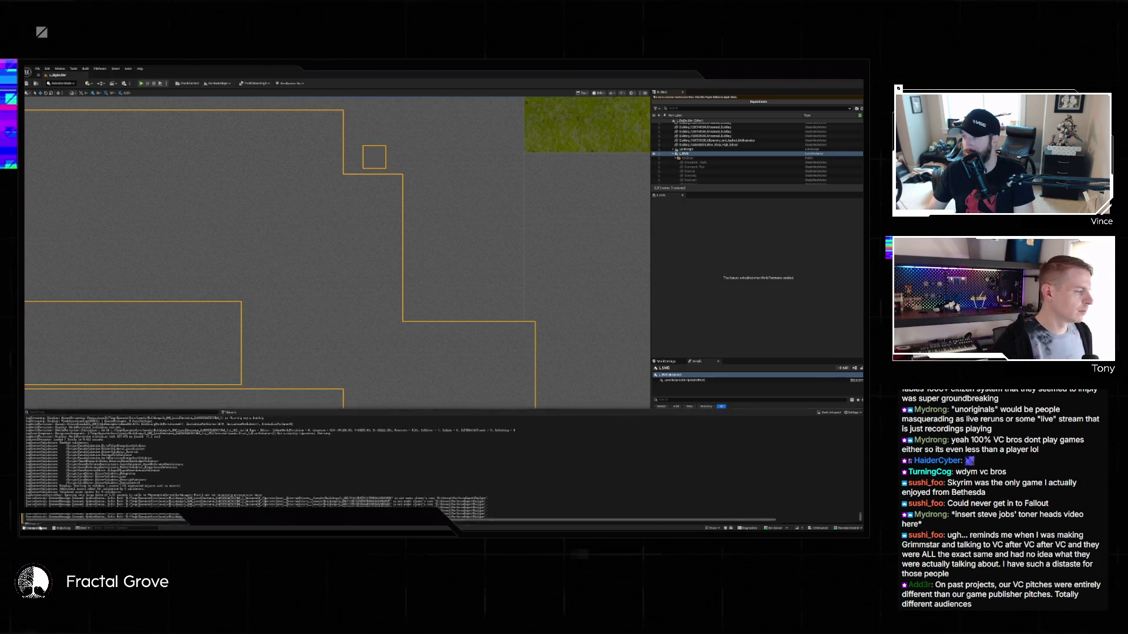
Filter the Outliner with 'roa', then select an actor and zoom out over the floor plan.
left_click(36, 528)
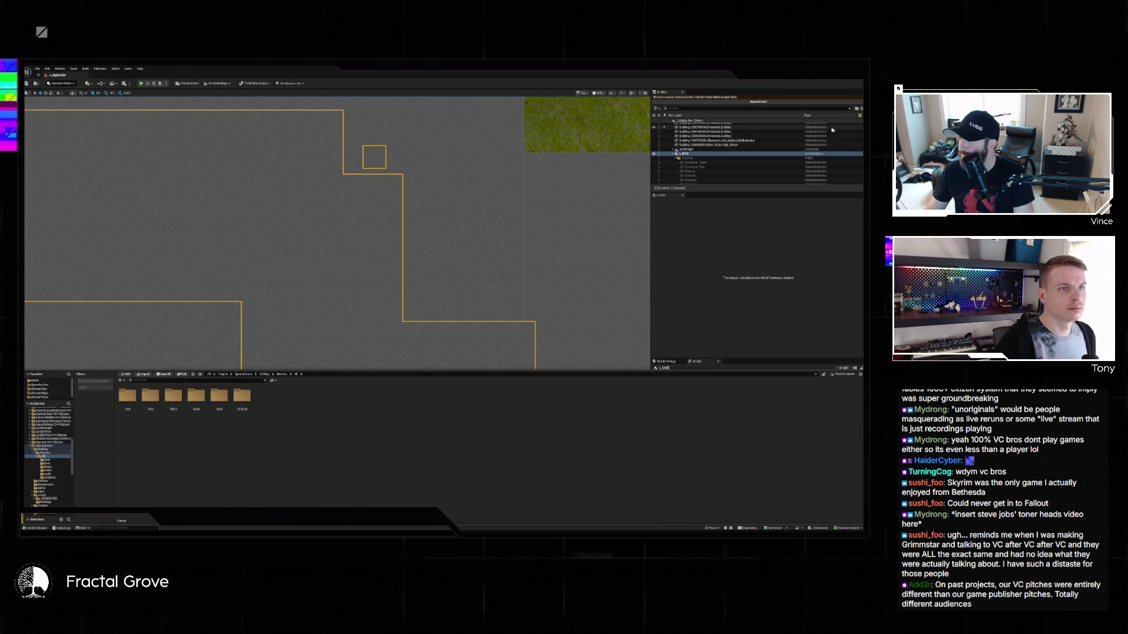
key("ctrl+space")
left_click(715, 110)
type("roa")
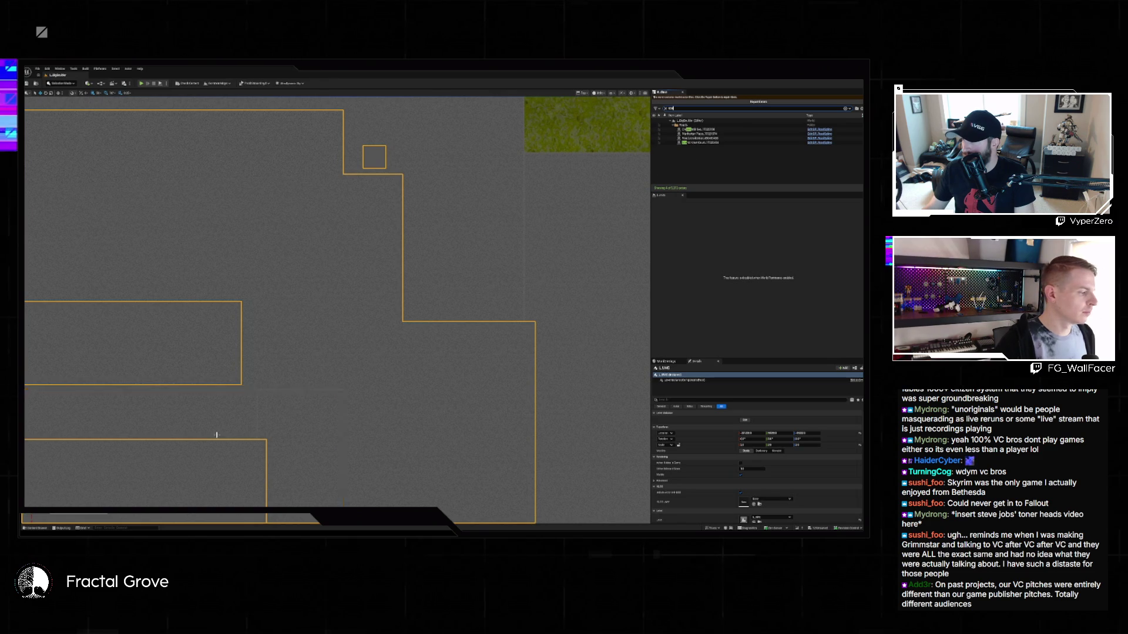
left_click(36, 528)
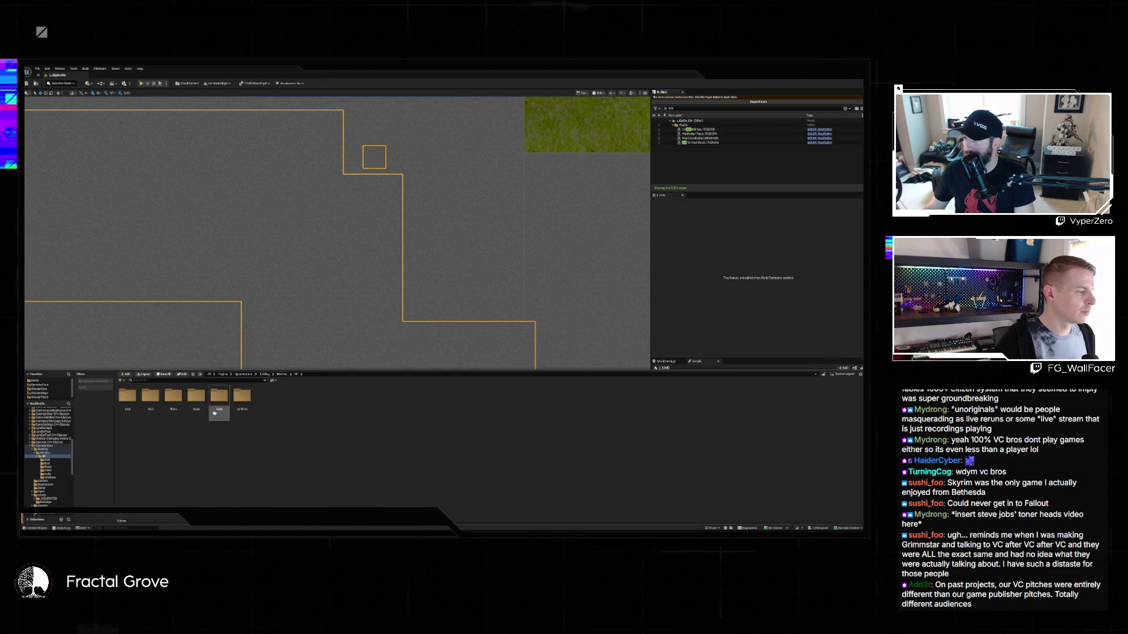
left_click(173, 408)
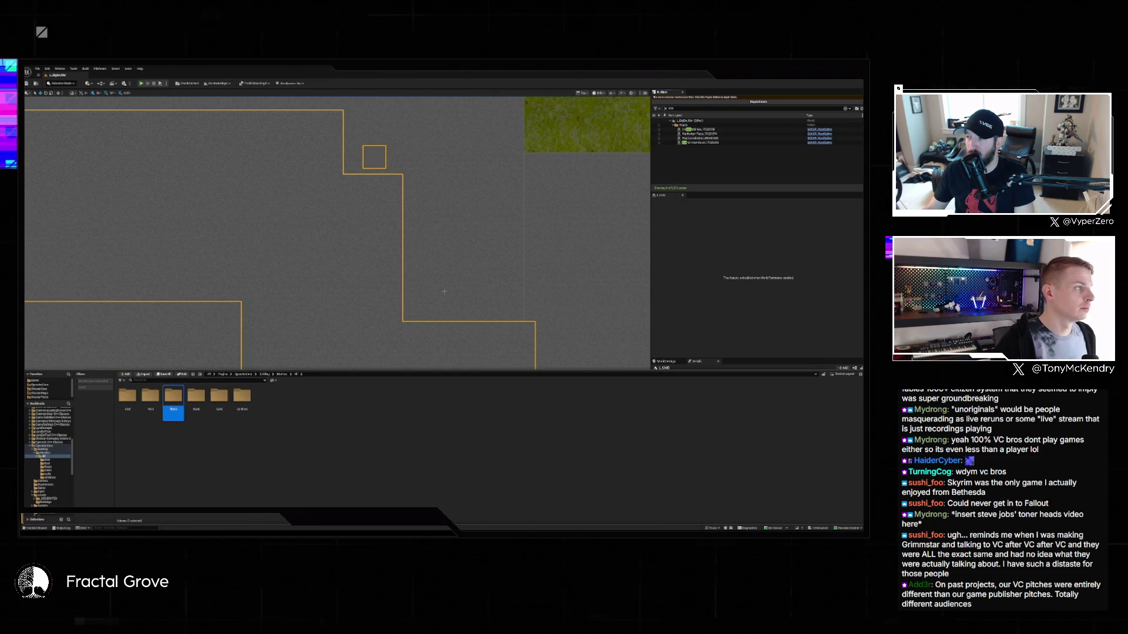
left_click(493, 203)
scroll(493, 203, "down", 6)
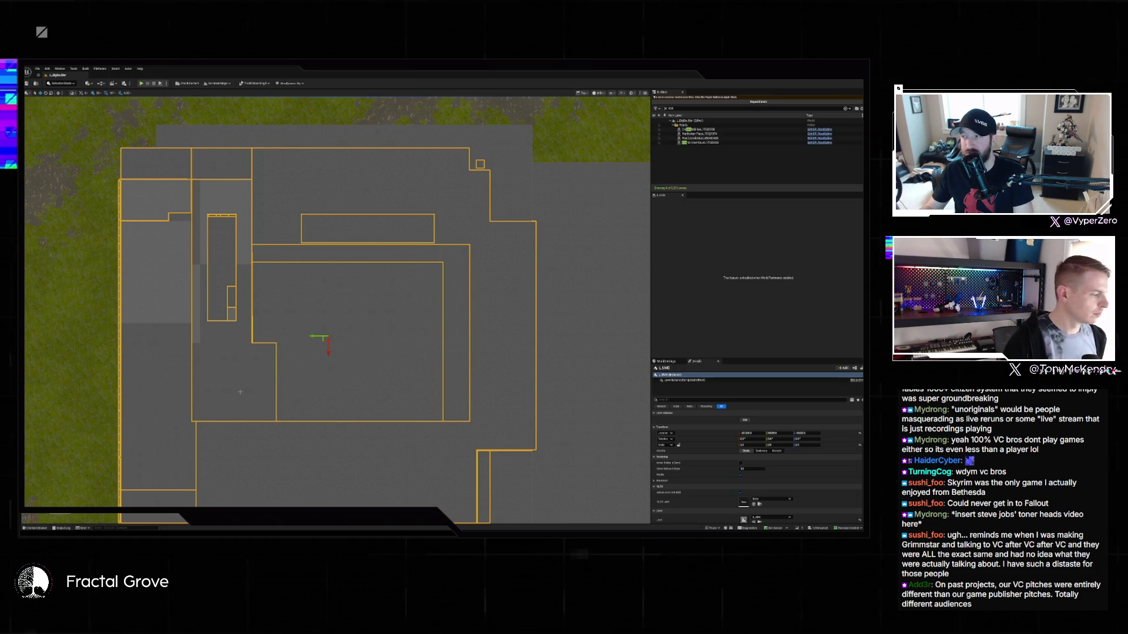
Force delete the old floor meshes, keeping the folder itself.
key("ctrl+space")
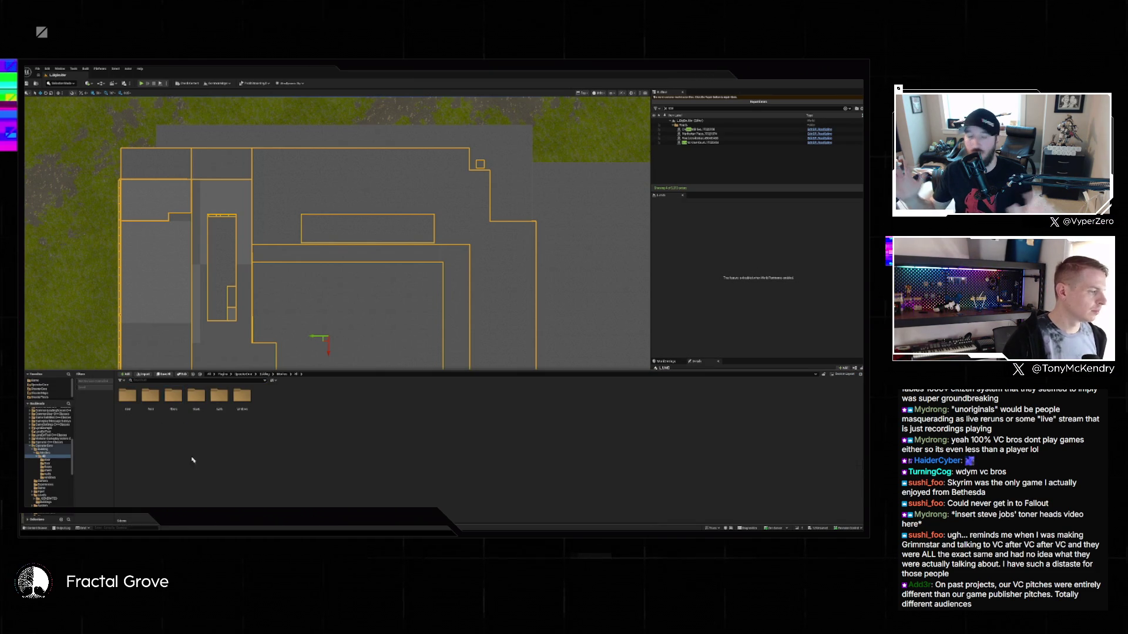
right_click(149, 405)
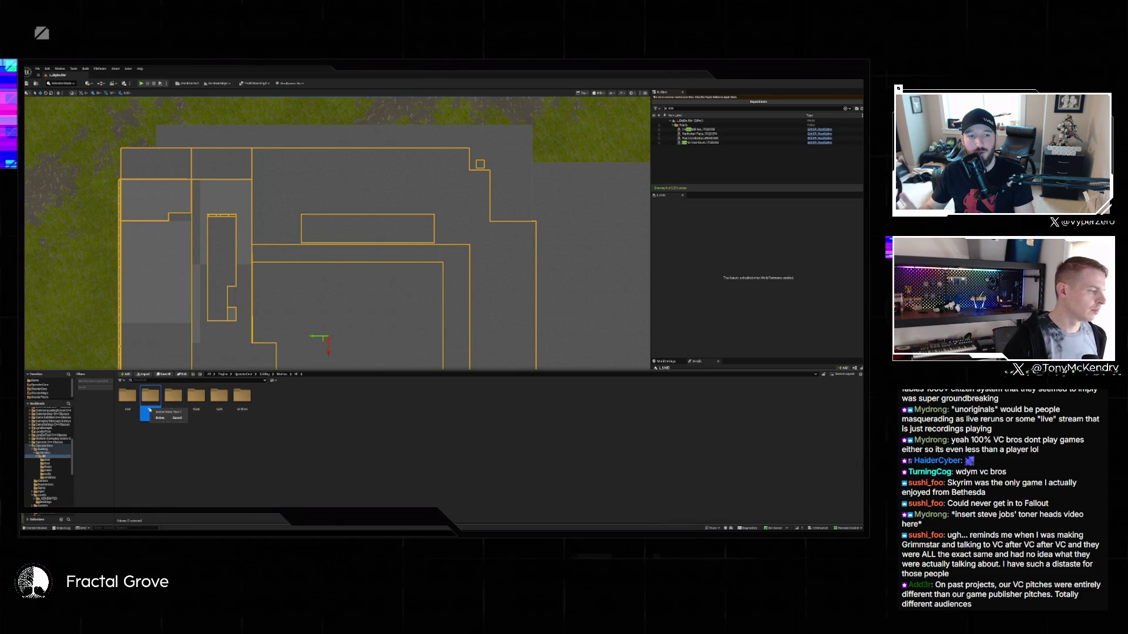
left_click(161, 418)
left_click(161, 418)
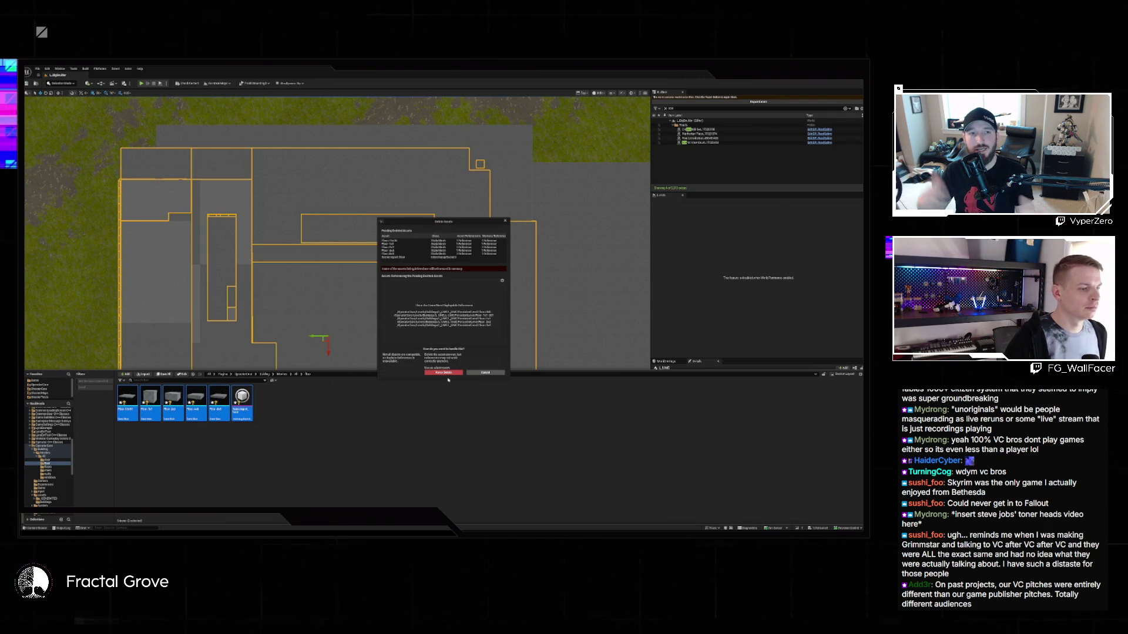
left_click(444, 373)
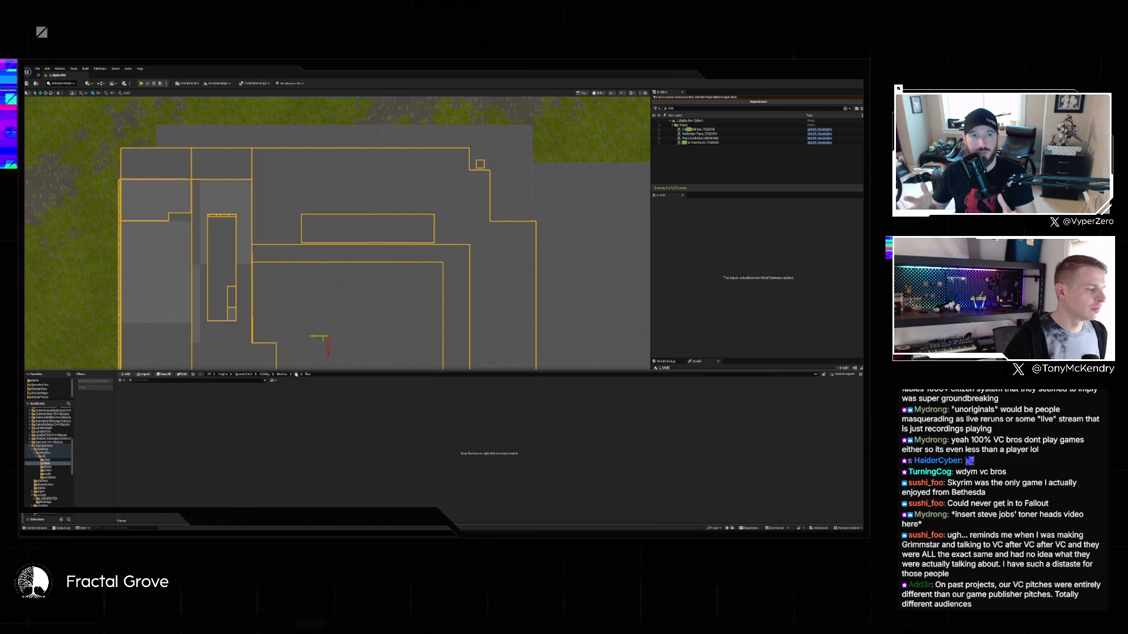
left_click(151, 399)
key("Delete")
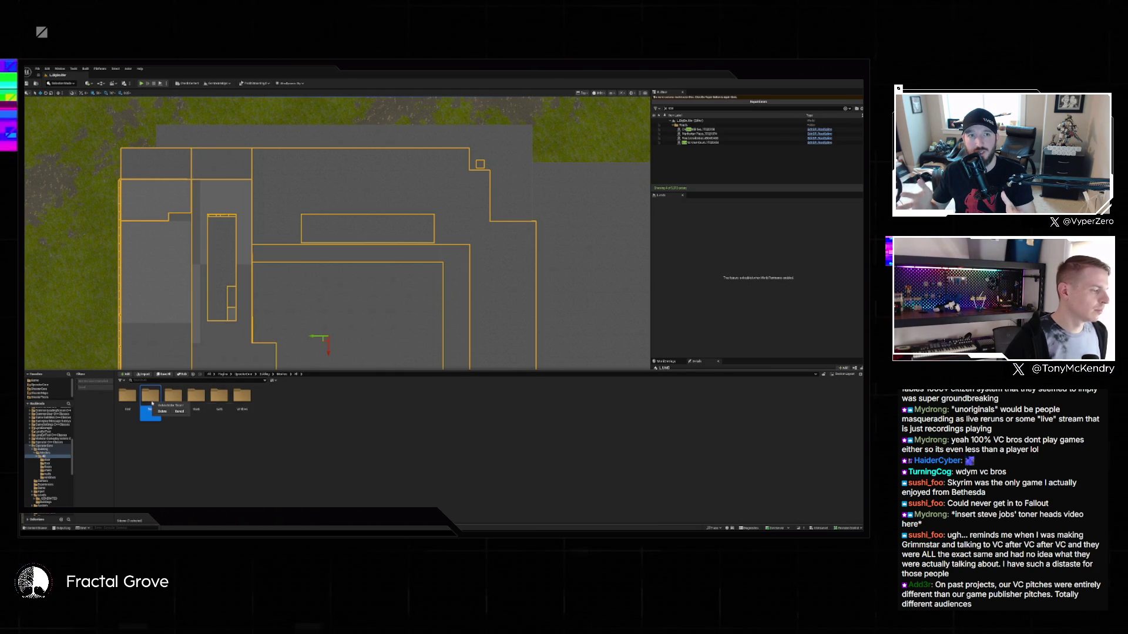
left_click(180, 411)
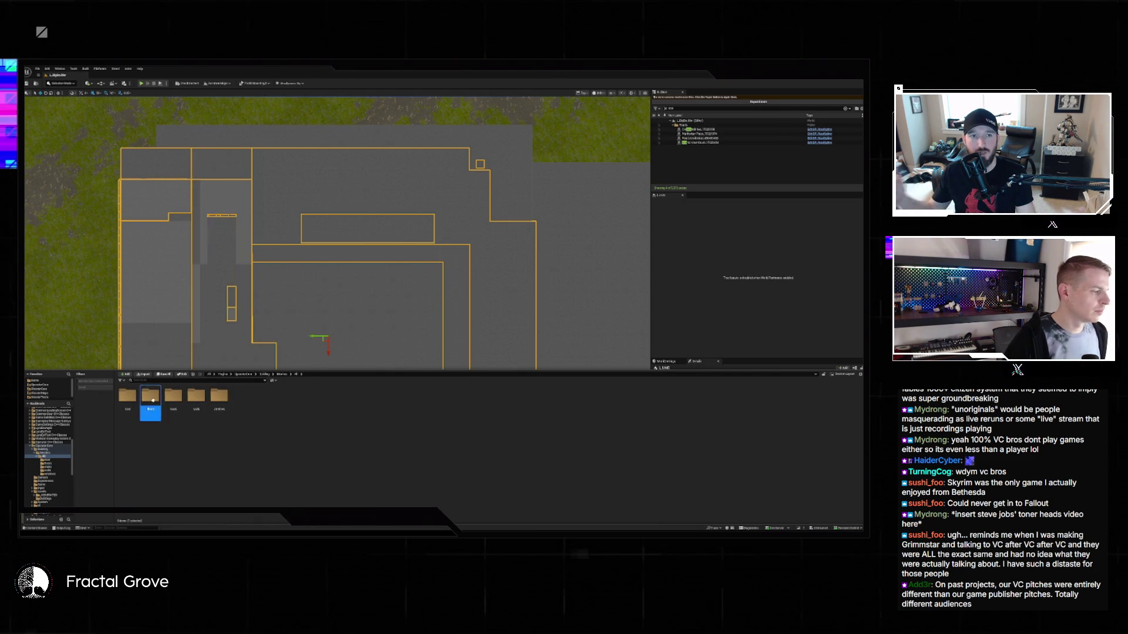
Open the Floors folder, then edit the greybox level instance from the viewport.
double_click(150, 395)
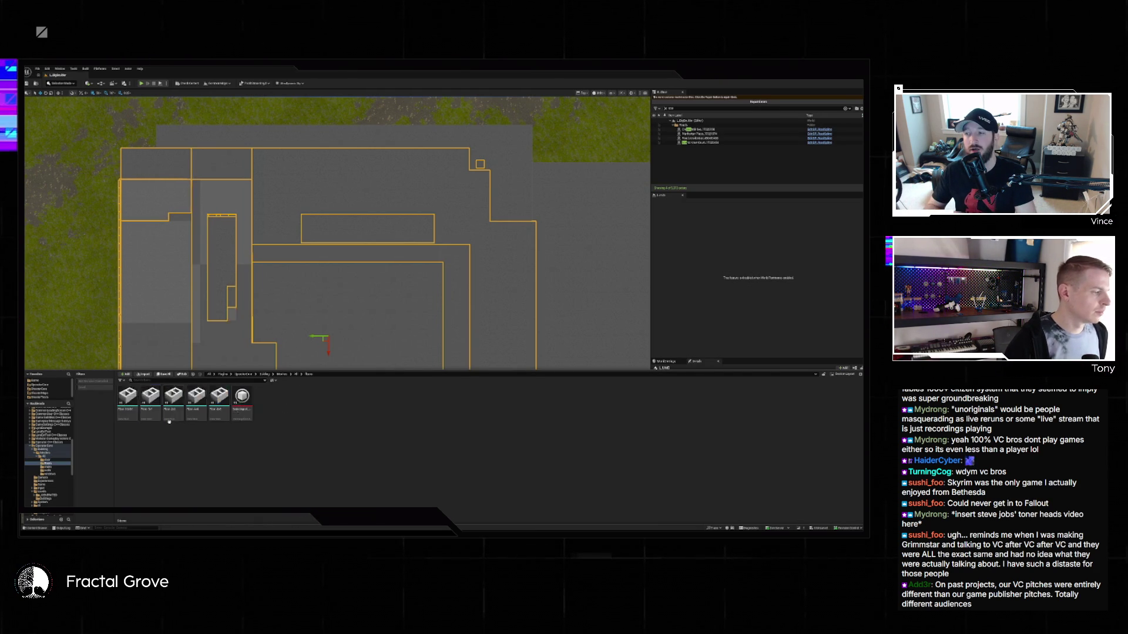
left_click(127, 402)
right_click(128, 402)
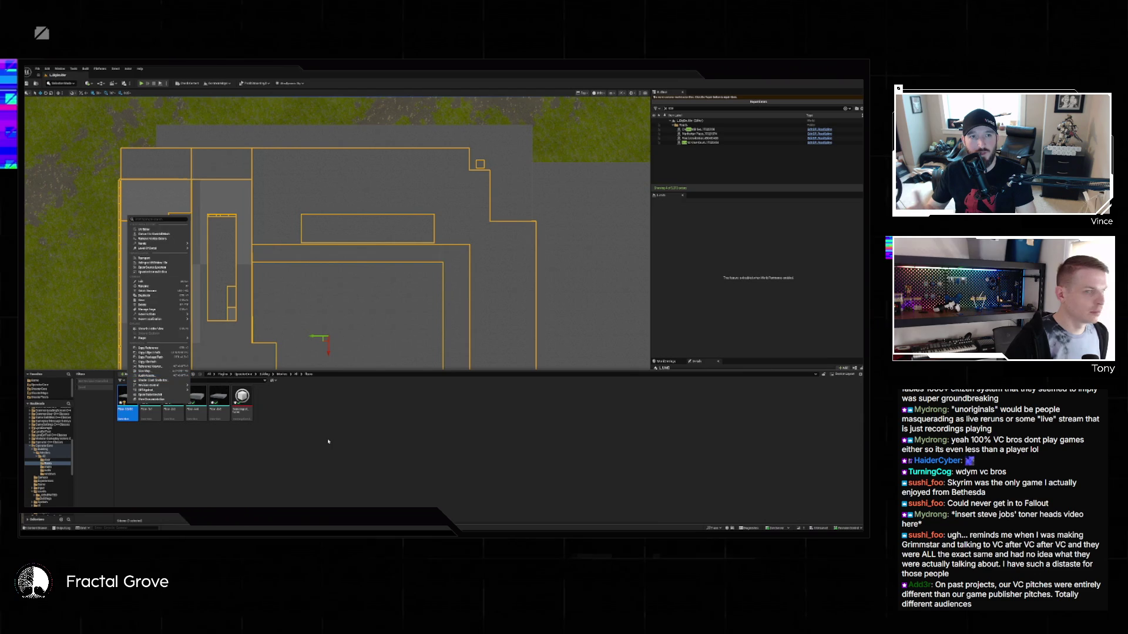
left_click(350, 383)
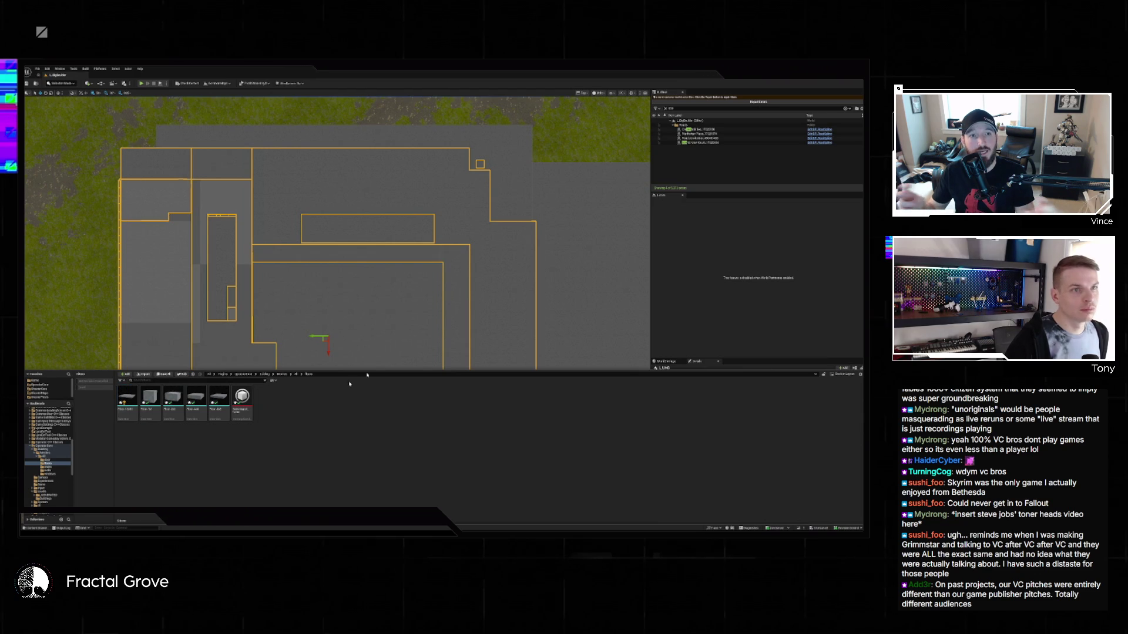
right_click(422, 163)
left_click(445, 182)
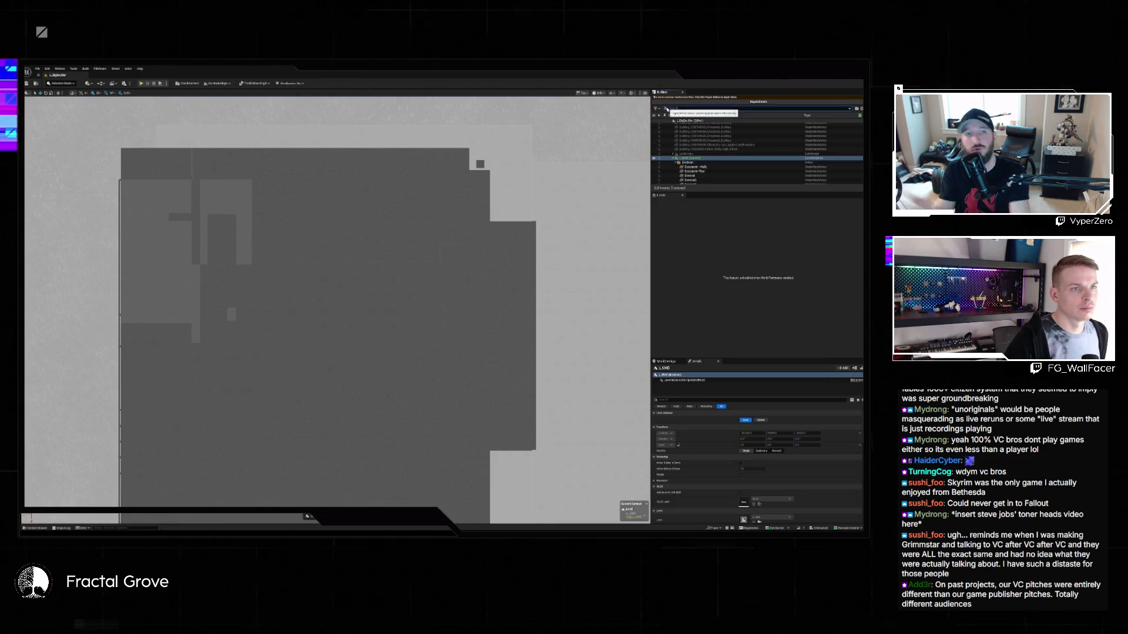
Swap the upper-right room's border blocks for floor tiles and its four squares for one 2x2 floor mesh.
left_click(654, 165)
scroll(435, 210, "up", 5)
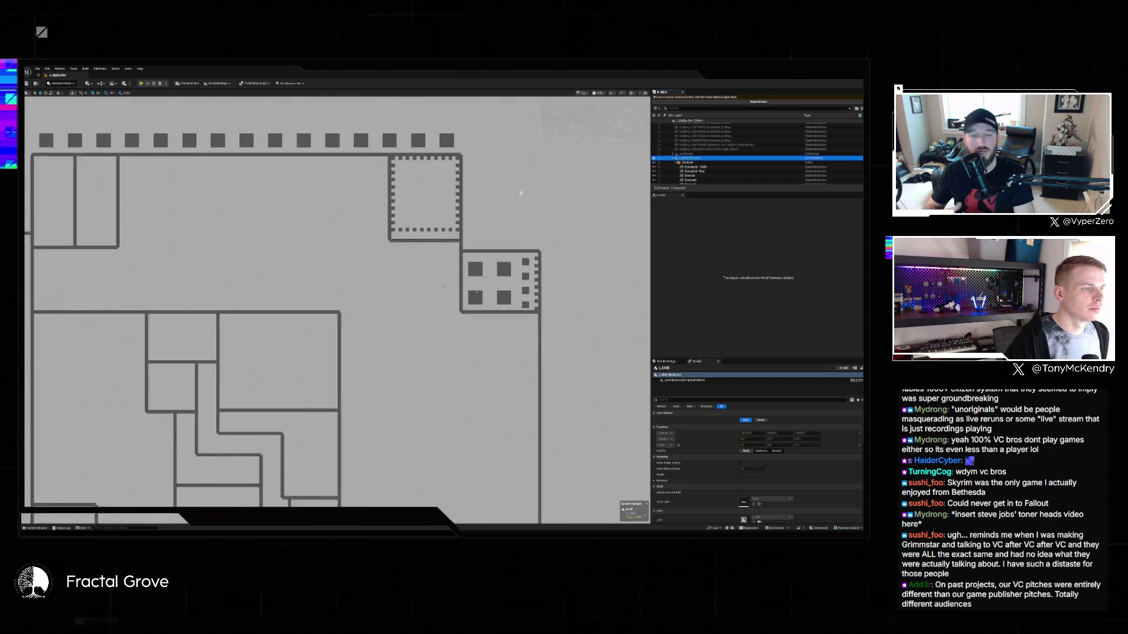
mouse_move(443, 253)
left_mouse_down()
mouse_move(385, 221)
mouse_move(339, 134)
left_mouse_up()
left_click(772, 424)
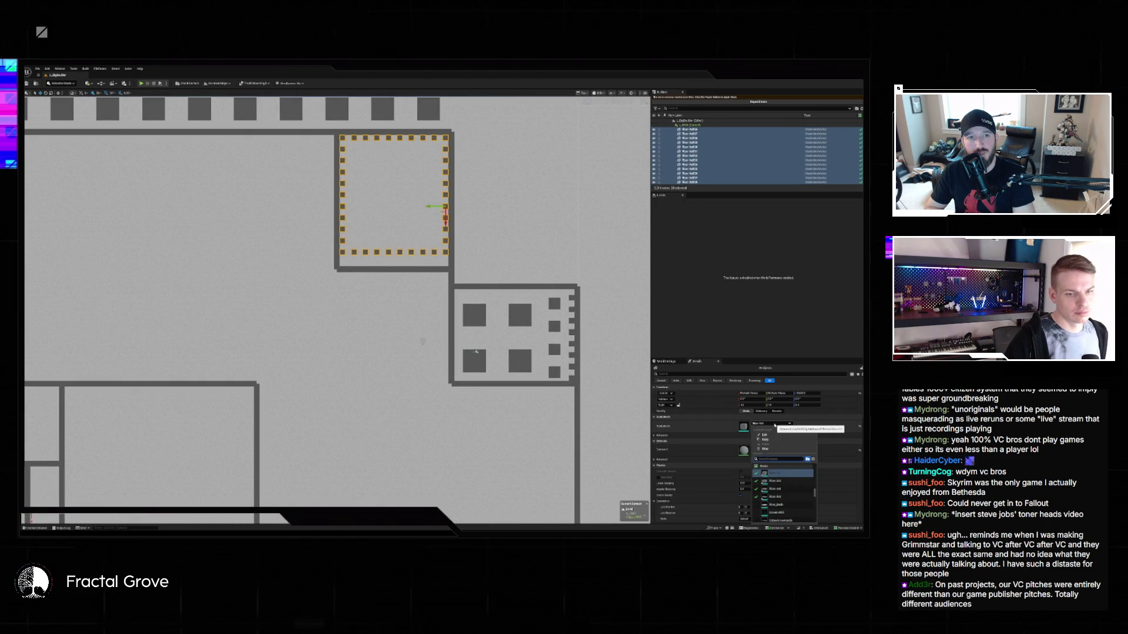
left_click(792, 482)
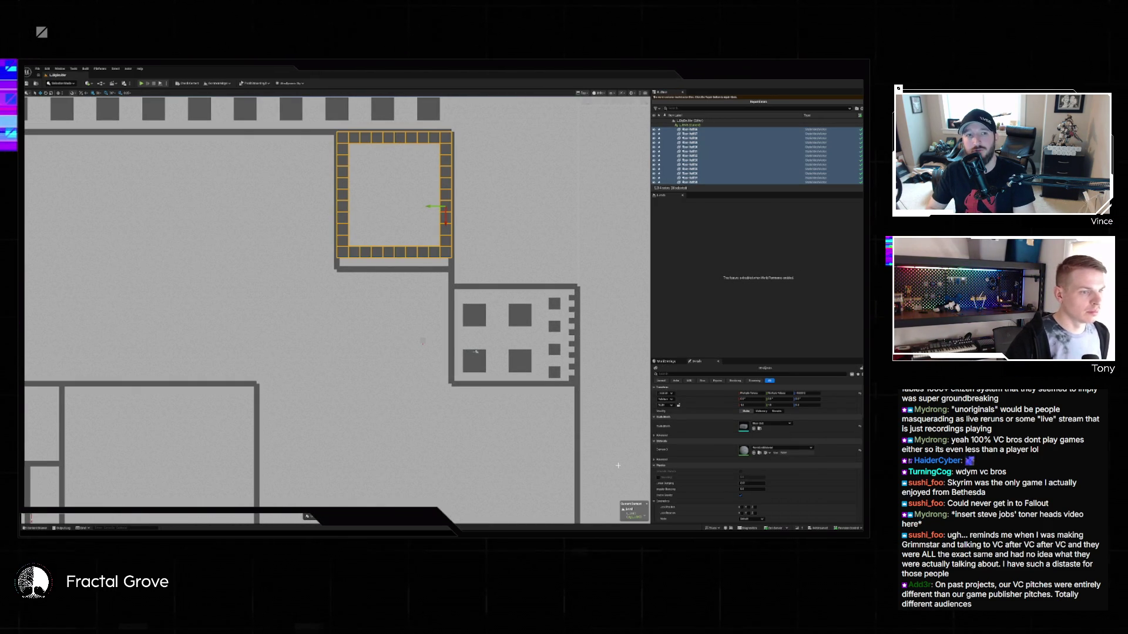
left_click_drag(471, 301, 523, 363)
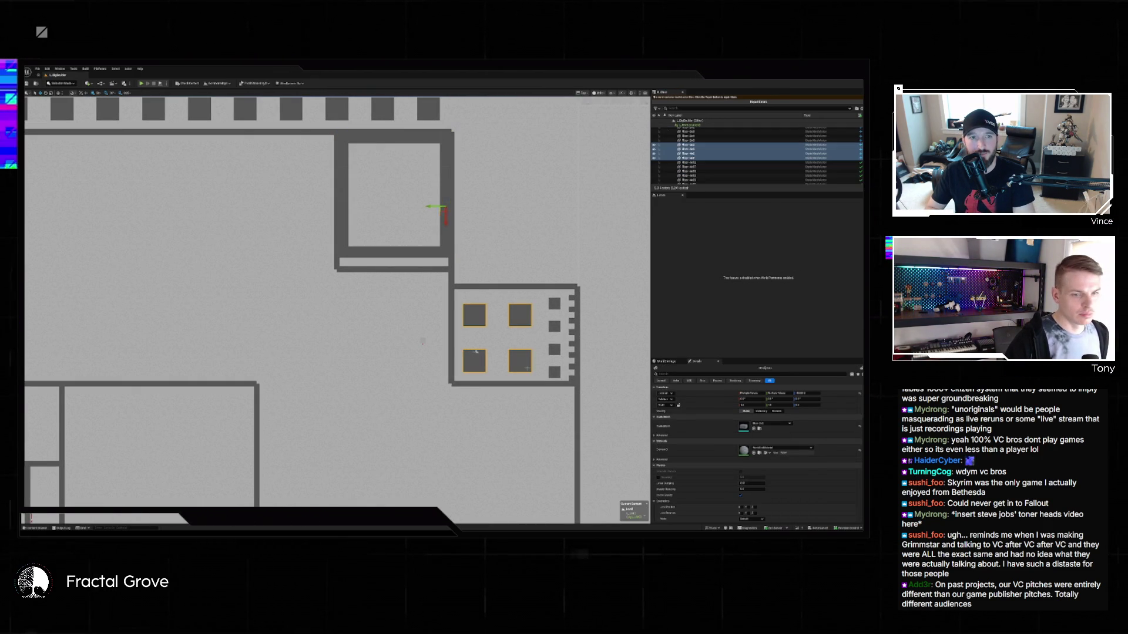
left_click(771, 424)
left_click(793, 481)
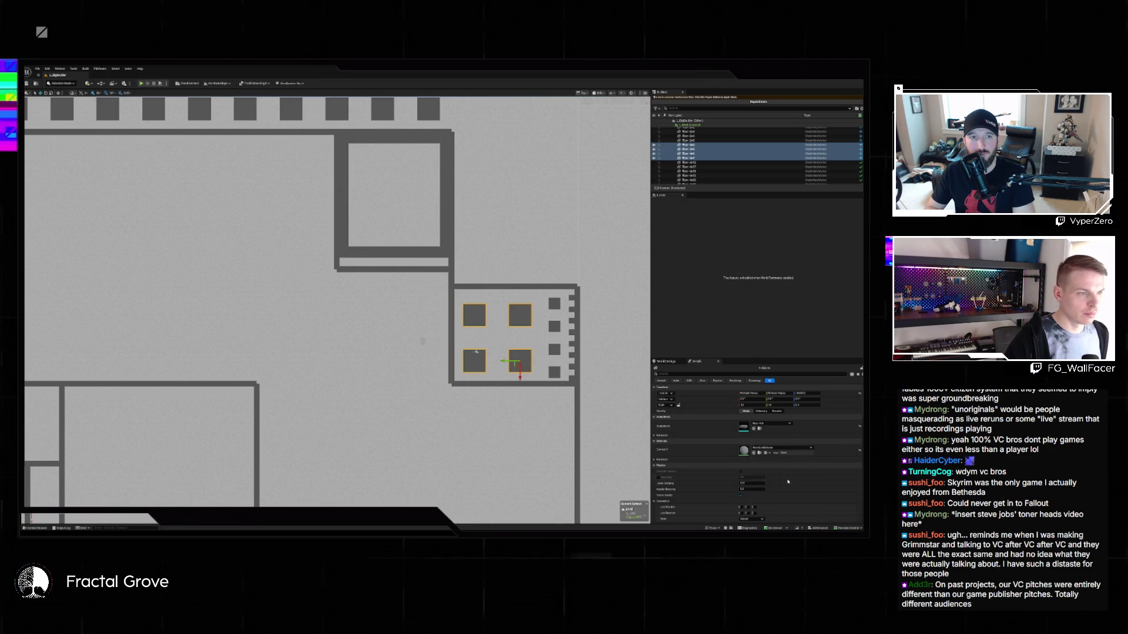
Replace the side squares with a tall strip mesh and the edge tiles with a taller strip.
left_click_drag(553, 296, 558, 372)
left_click(764, 424)
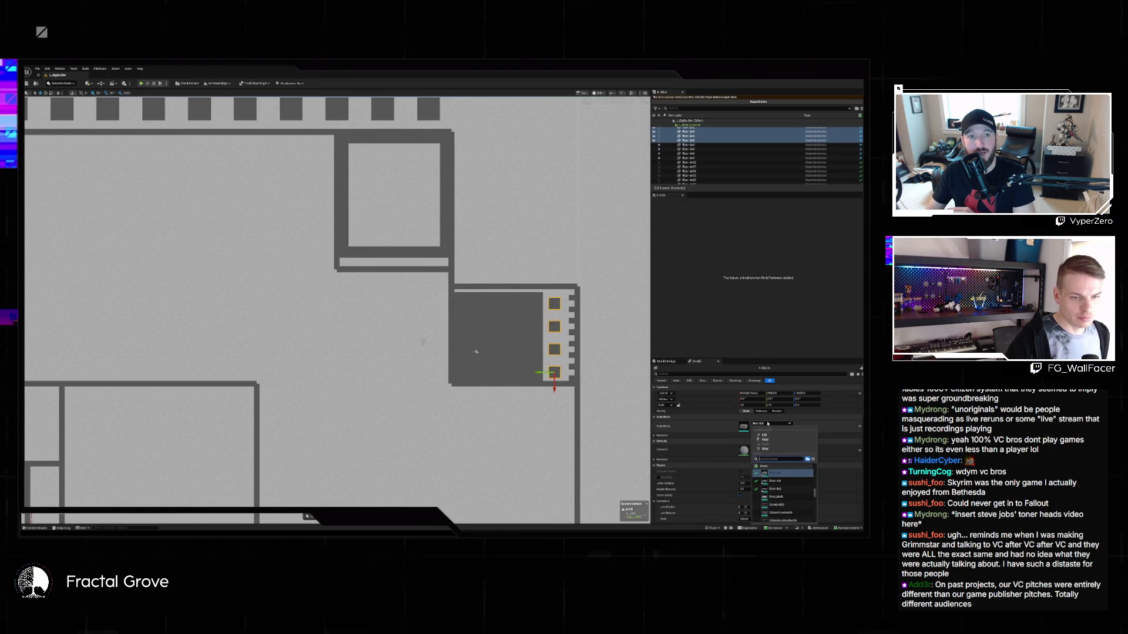
left_click(790, 481)
left_click_drag(567, 292, 574, 382)
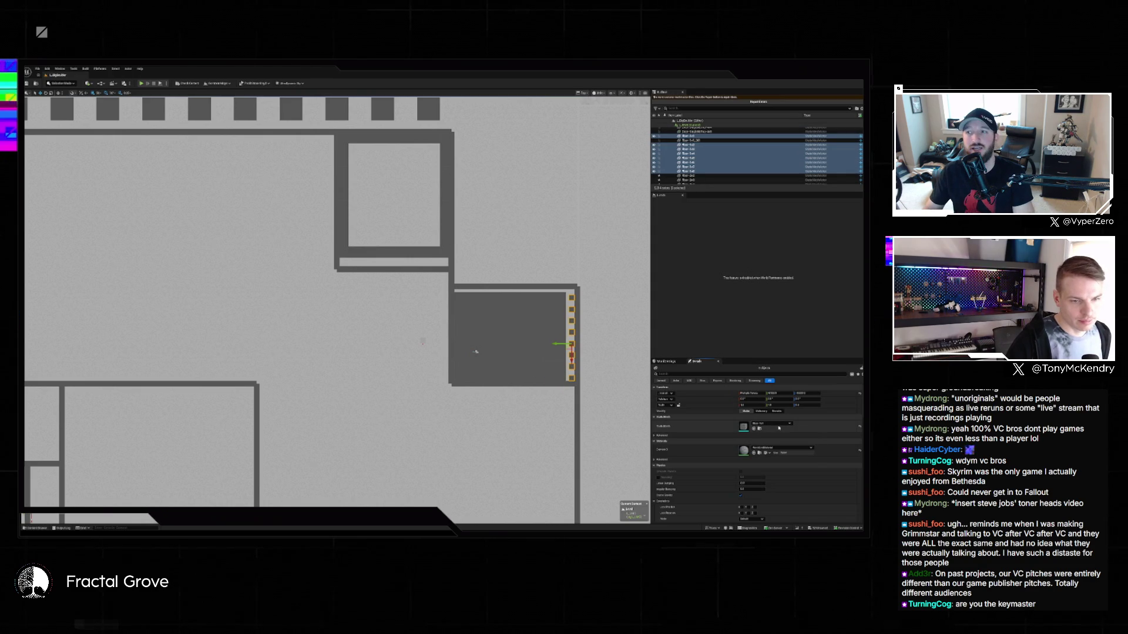
left_click(764, 424)
left_click(785, 480)
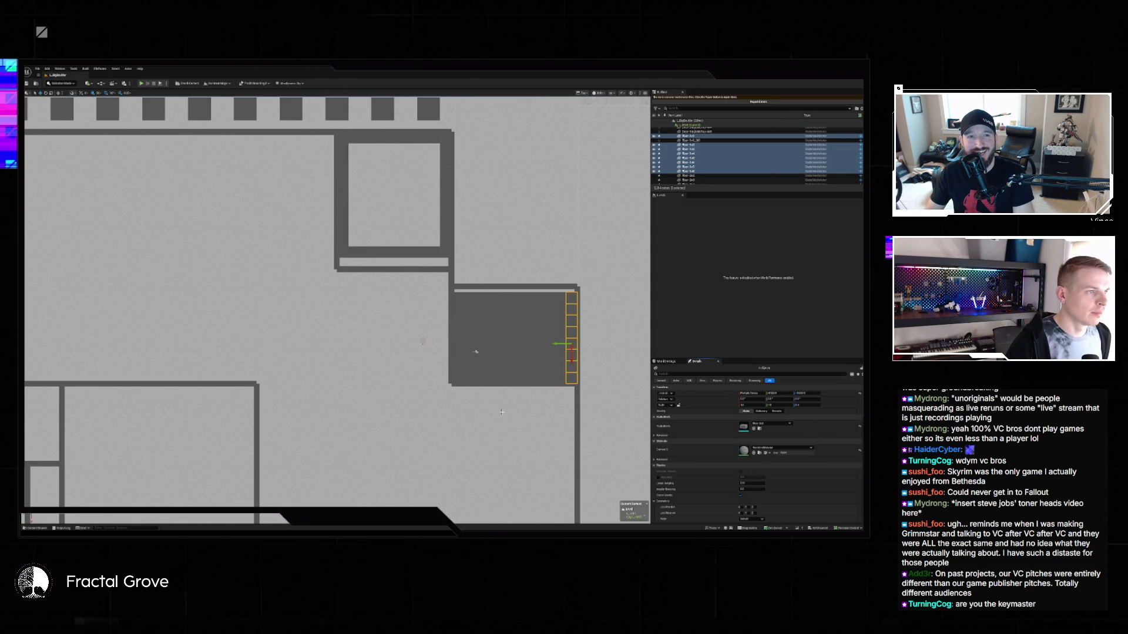
scroll(426, 403, "down", 5)
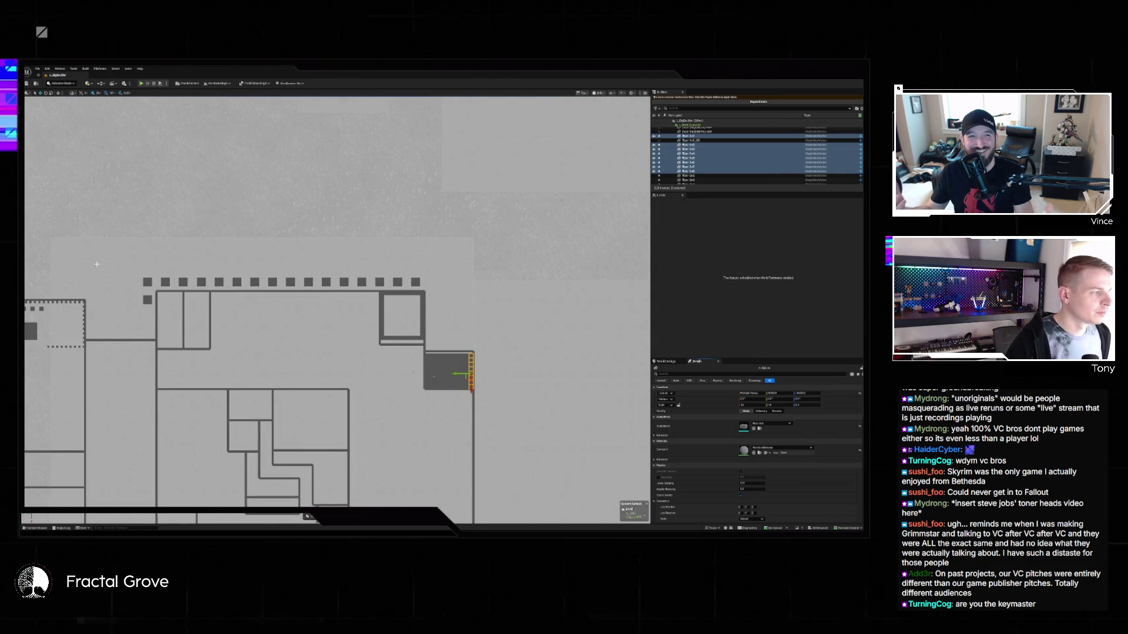
Swap the row of small squares along the top wall to the new wall mesh.
left_click_drag(128, 266, 416, 283)
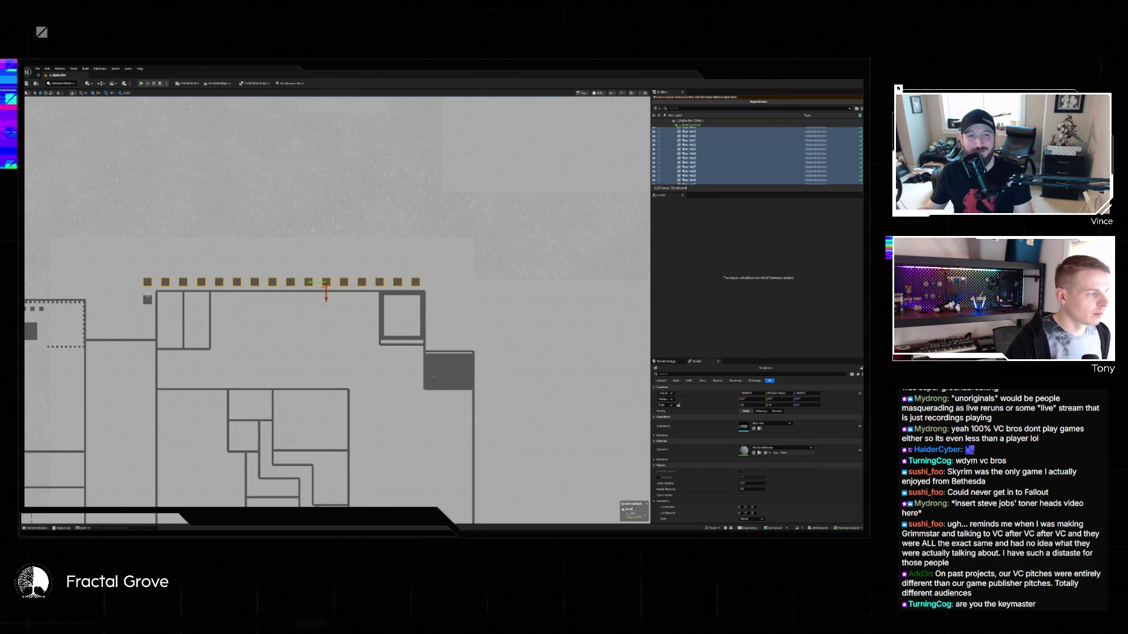
left_click(773, 424)
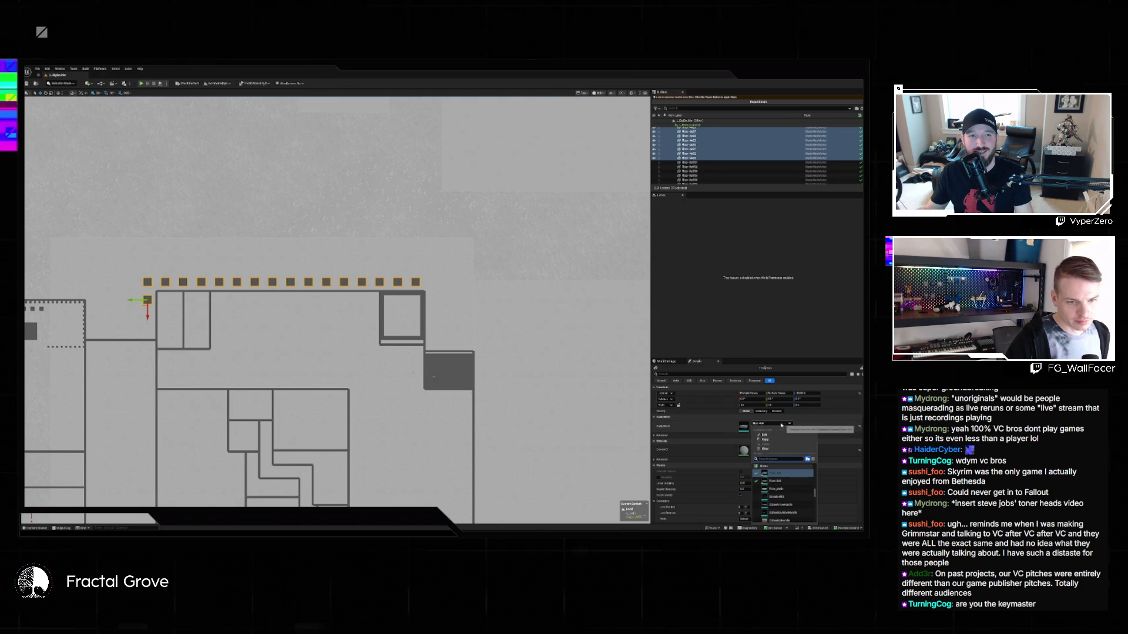
left_click(794, 488)
Apply the same wall mesh to the small and square pieces in the left room.
left_click_drag(324, 409, 460, 379)
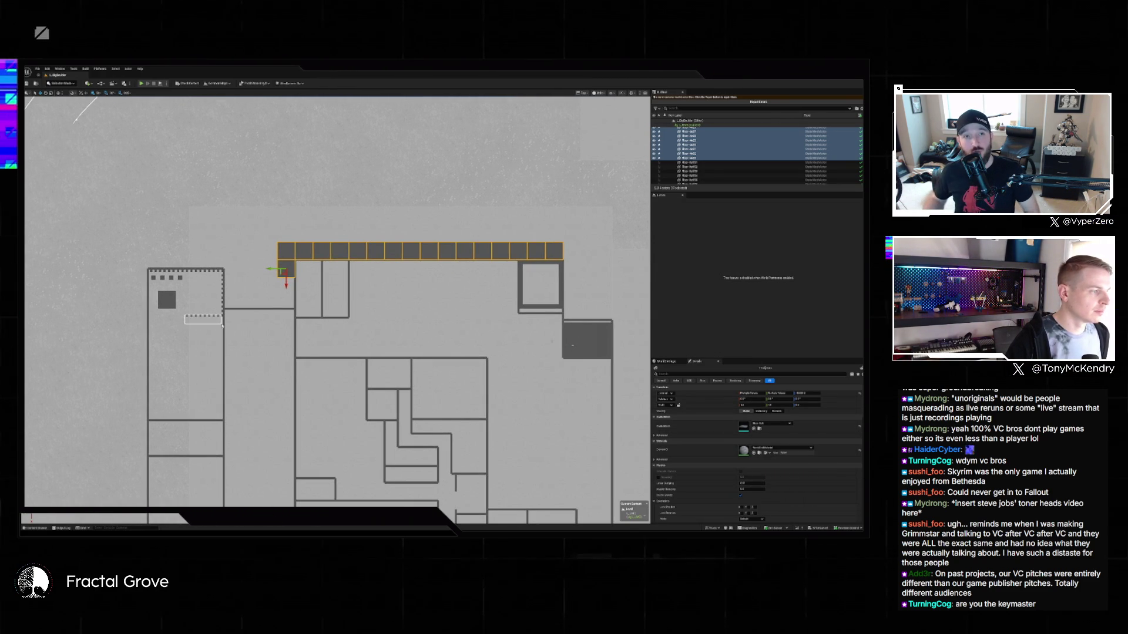
left_click(211, 302)
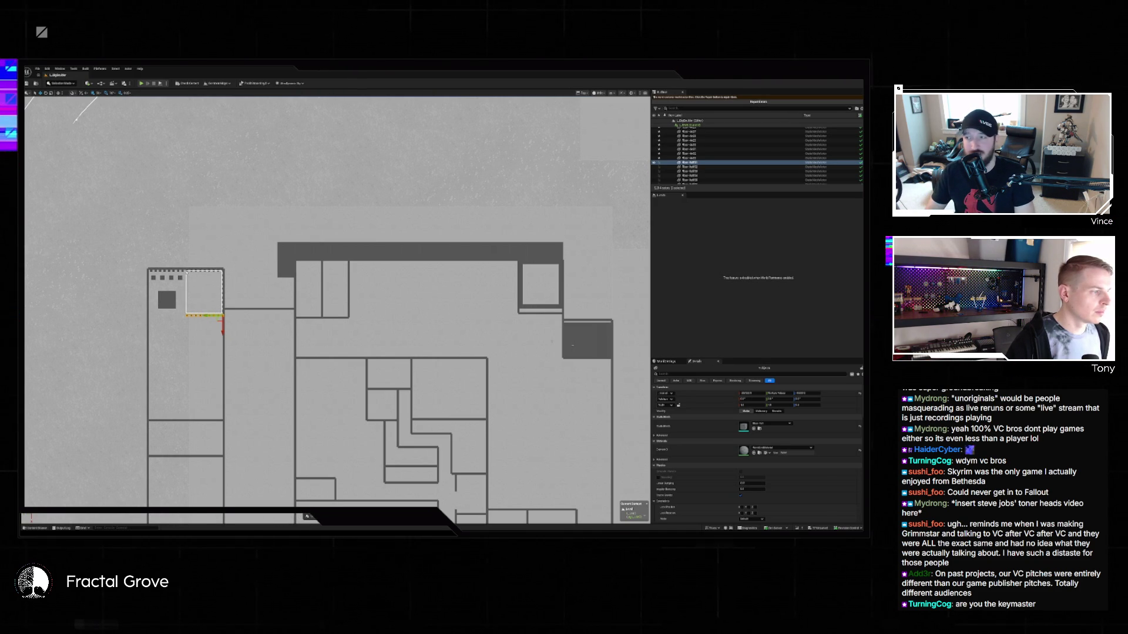
left_click(188, 275, "ctrl")
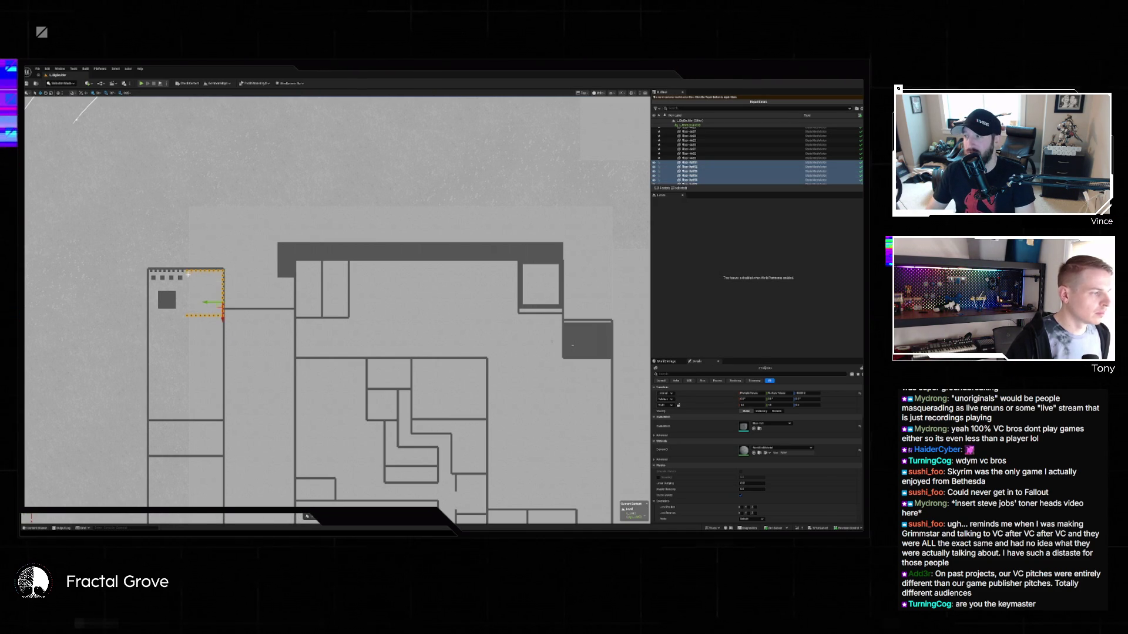
left_click(771, 423)
left_click(792, 482)
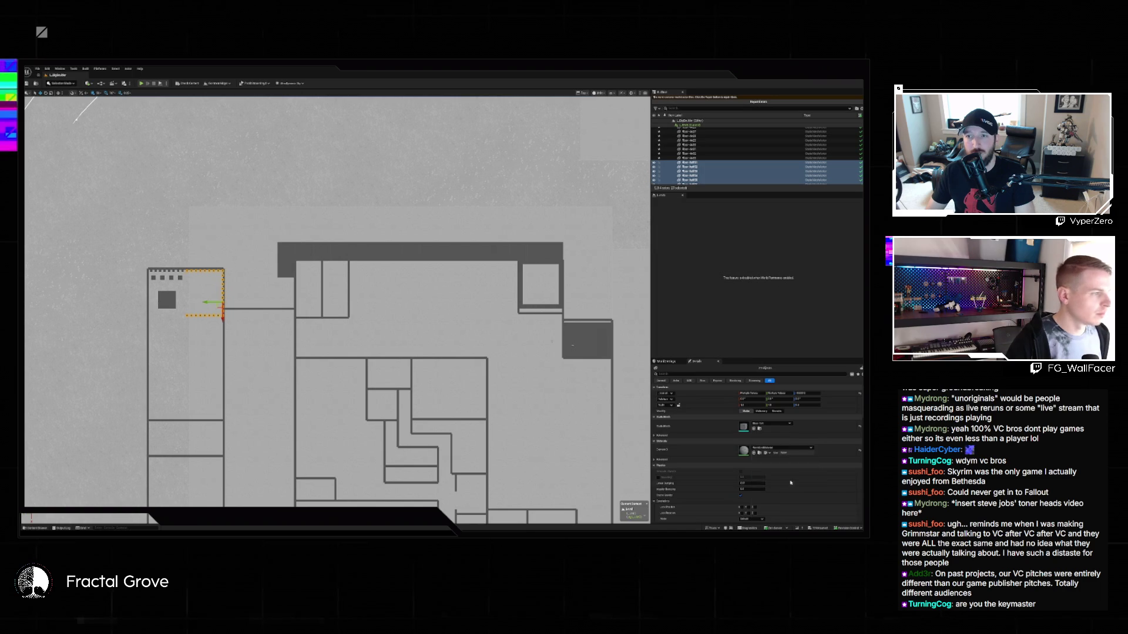
scroll(170, 275, "up", 5)
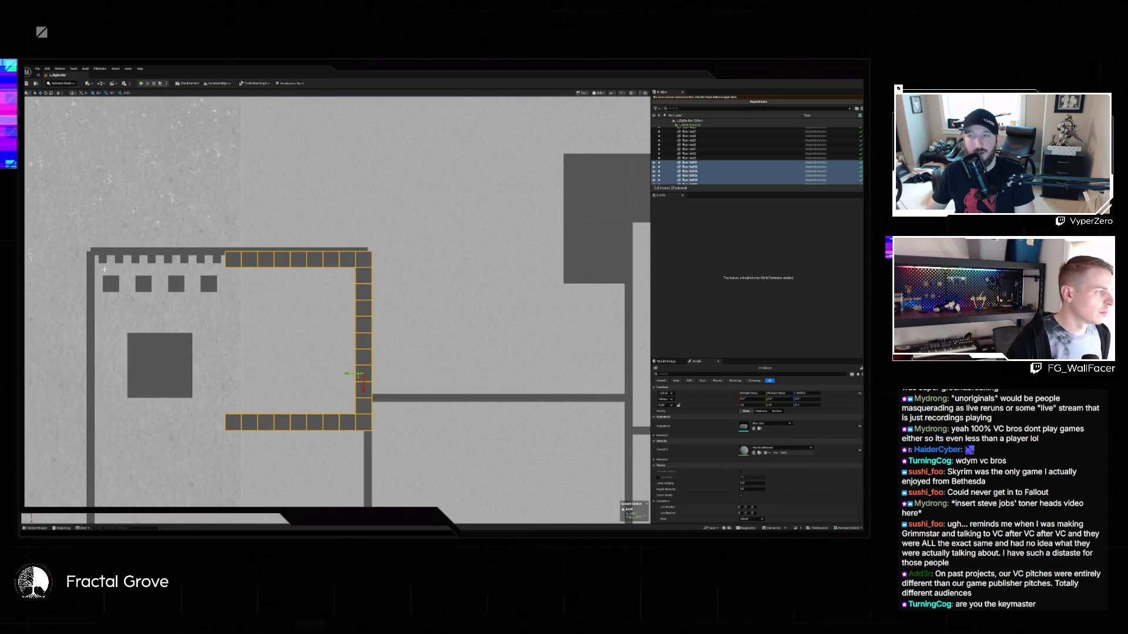
Assign the longer wall mesh to the top-left wall pieces and the left room's four squares.
left_click_drag(101, 268, 223, 258)
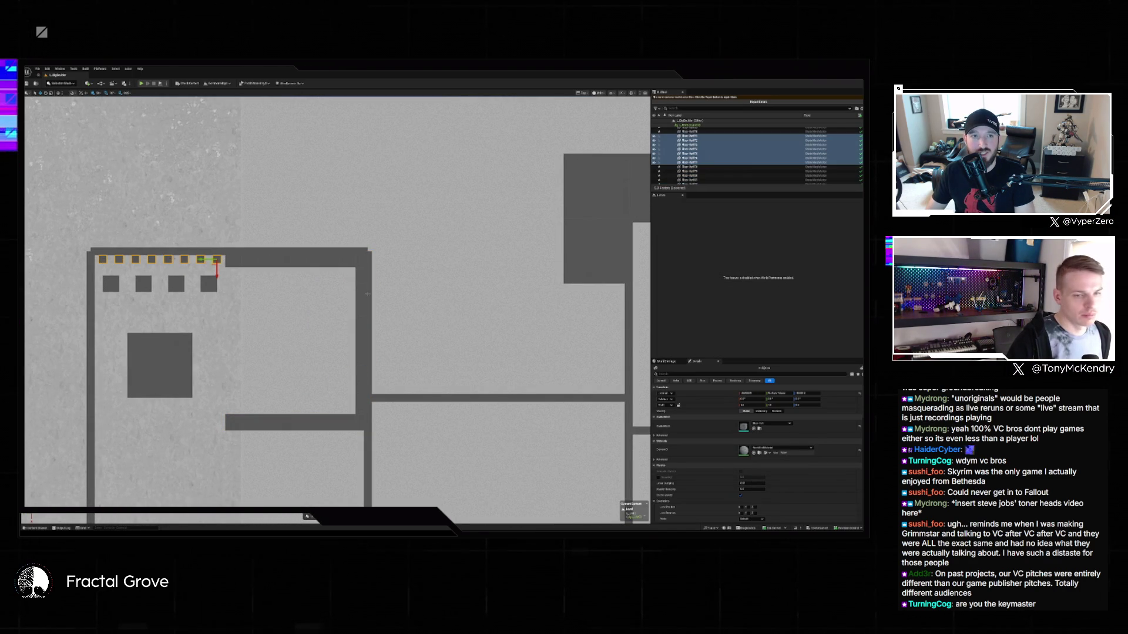
left_click(771, 423)
left_click(781, 464)
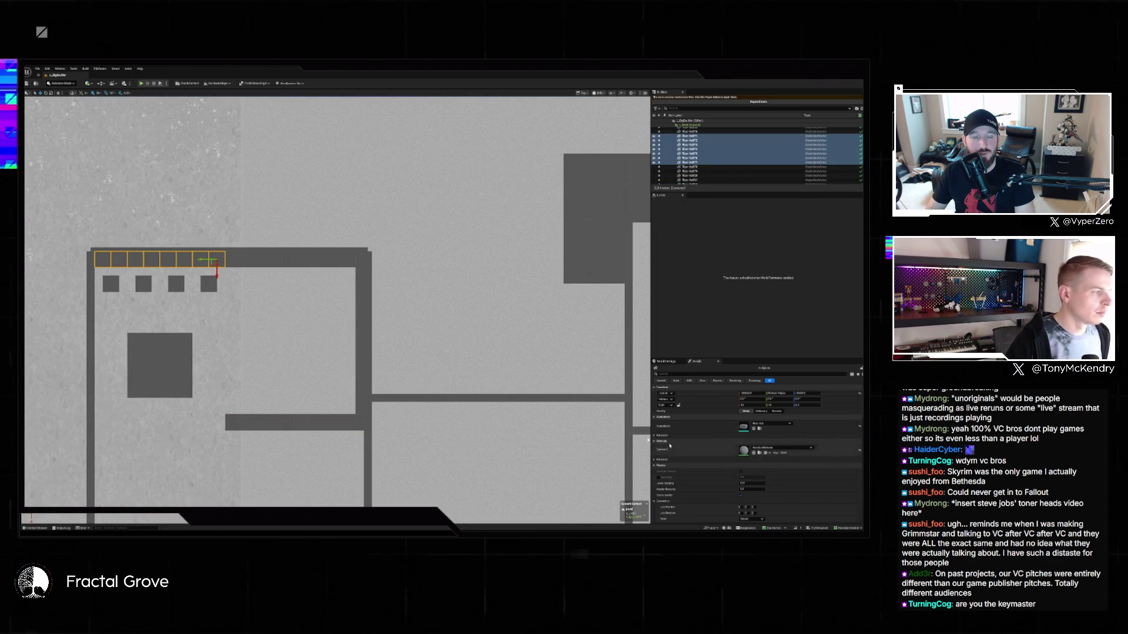
left_click_drag(226, 310, 109, 284)
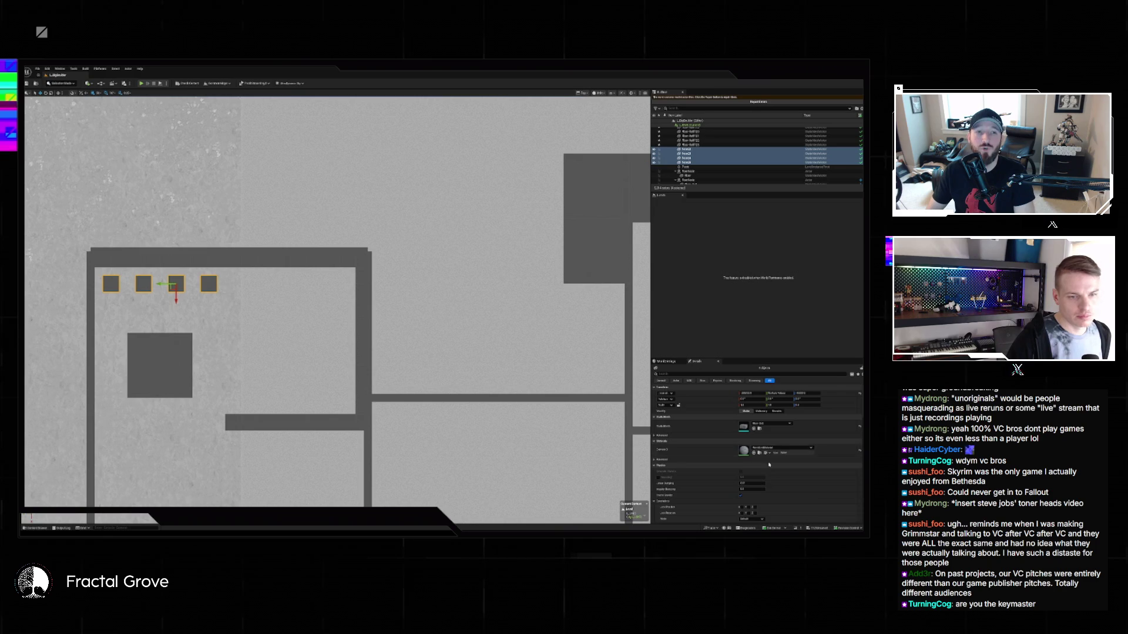
left_click(771, 424)
left_click(787, 482)
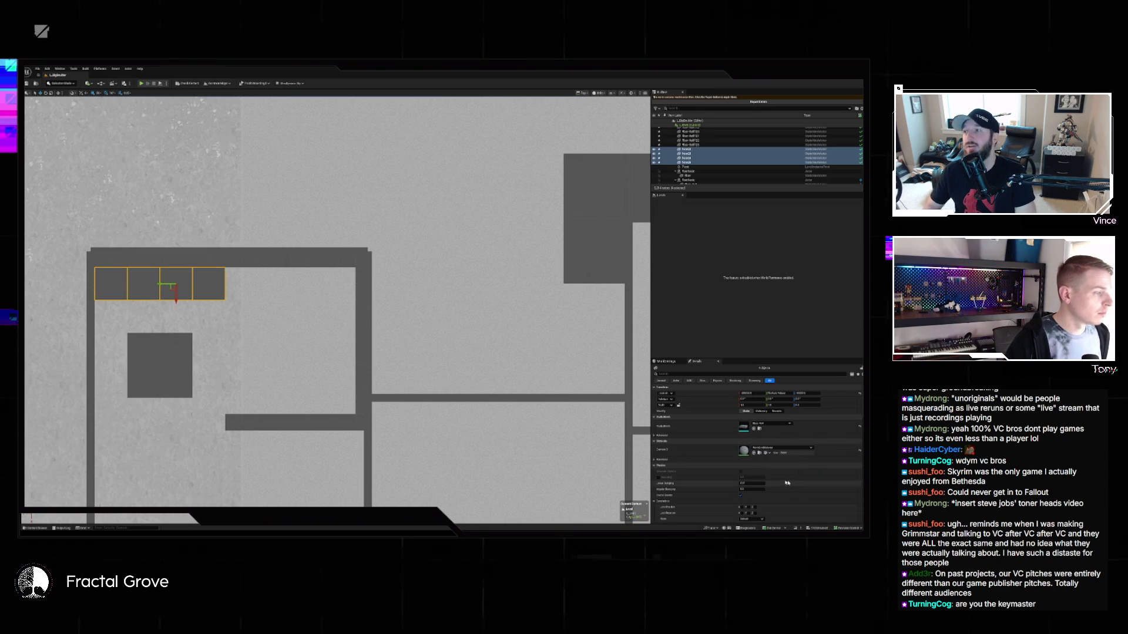
Give the left room's large square a larger mesh, then survey the whole floor plan.
left_click(181, 368)
left_click(776, 451)
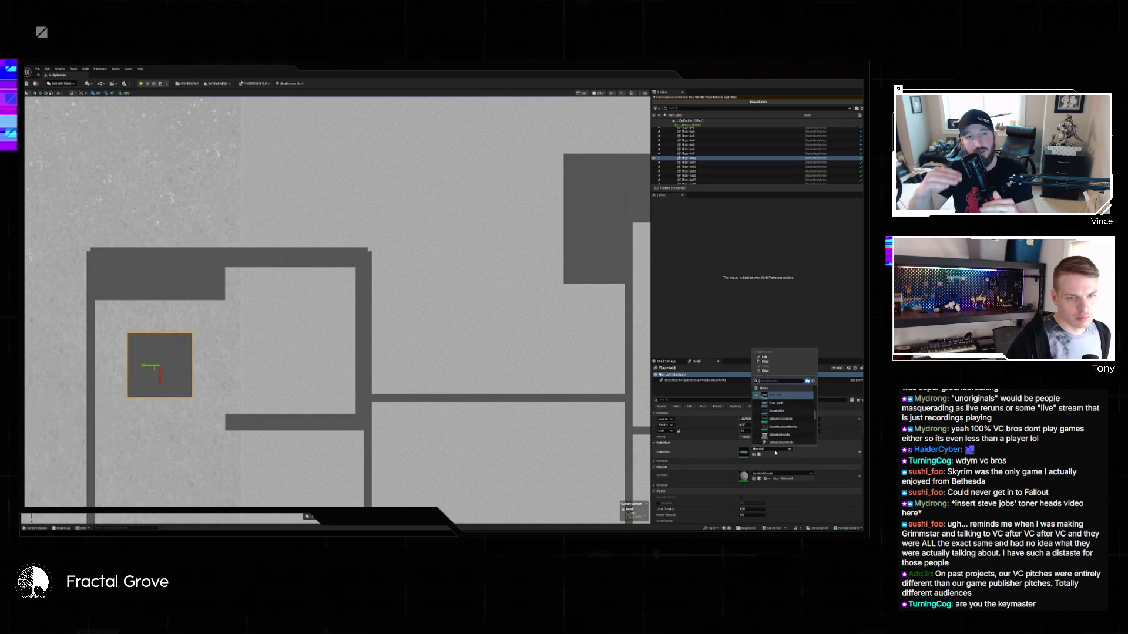
scroll(782, 411, "up", 3)
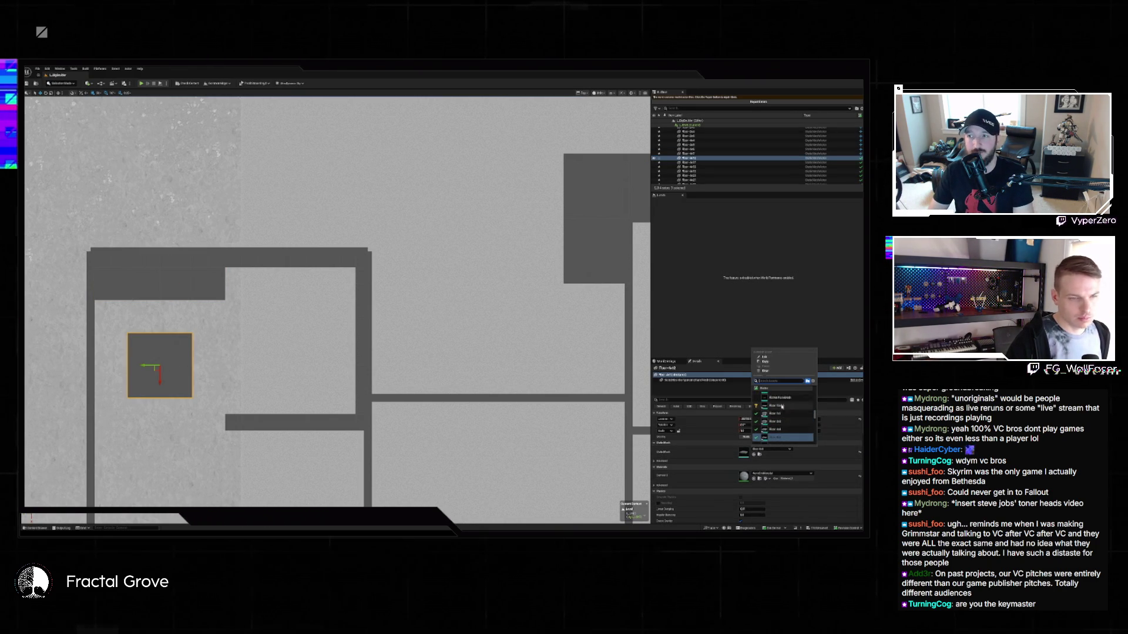
left_click(782, 406)
scroll(347, 440, "down", 4)
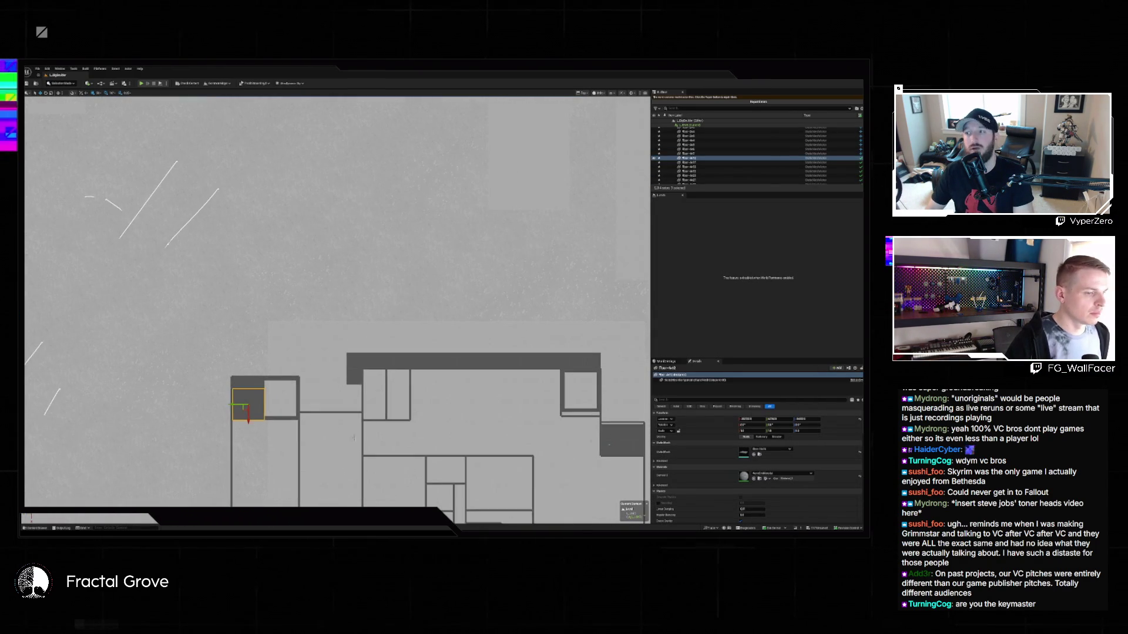
mouse_move(354, 438)
left_mouse_down()
mouse_move(359, 283)
mouse_move(271, 223)
left_mouse_up()
scroll(360, 283, "down", 1)
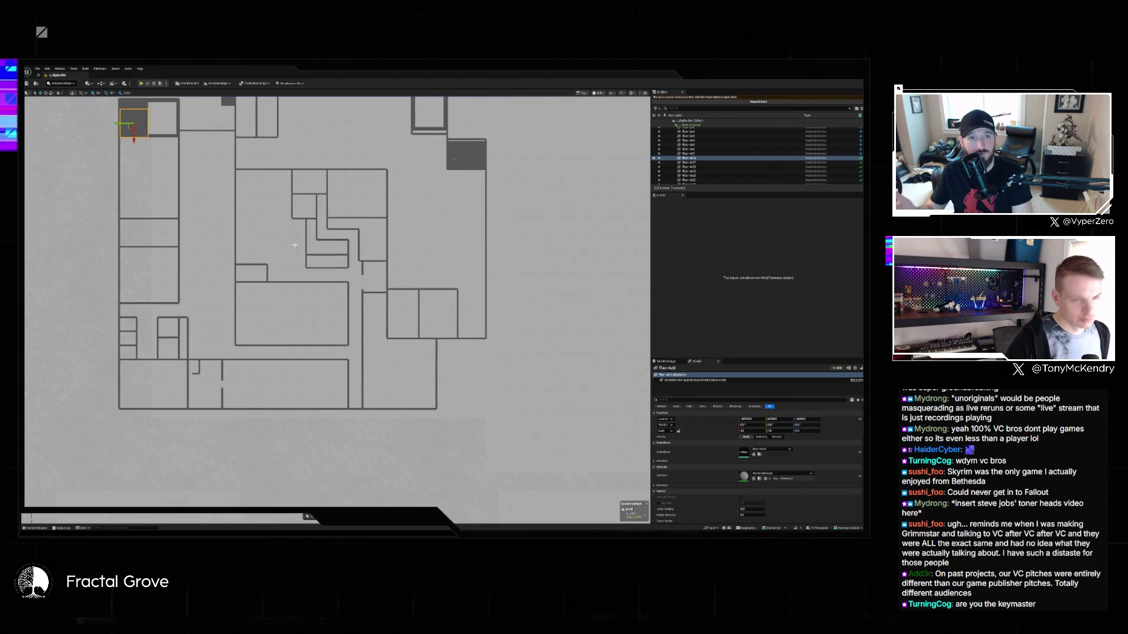
scroll(361, 257, "down", 2)
left_click_drag(362, 256, 369, 319)
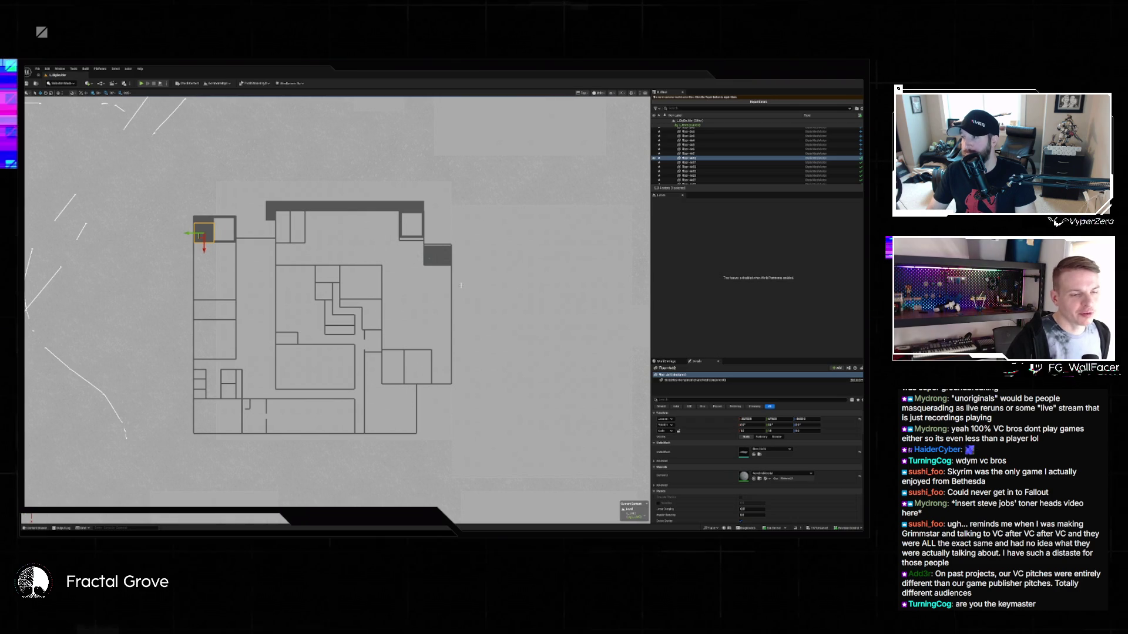
scroll(462, 285, "up", 5)
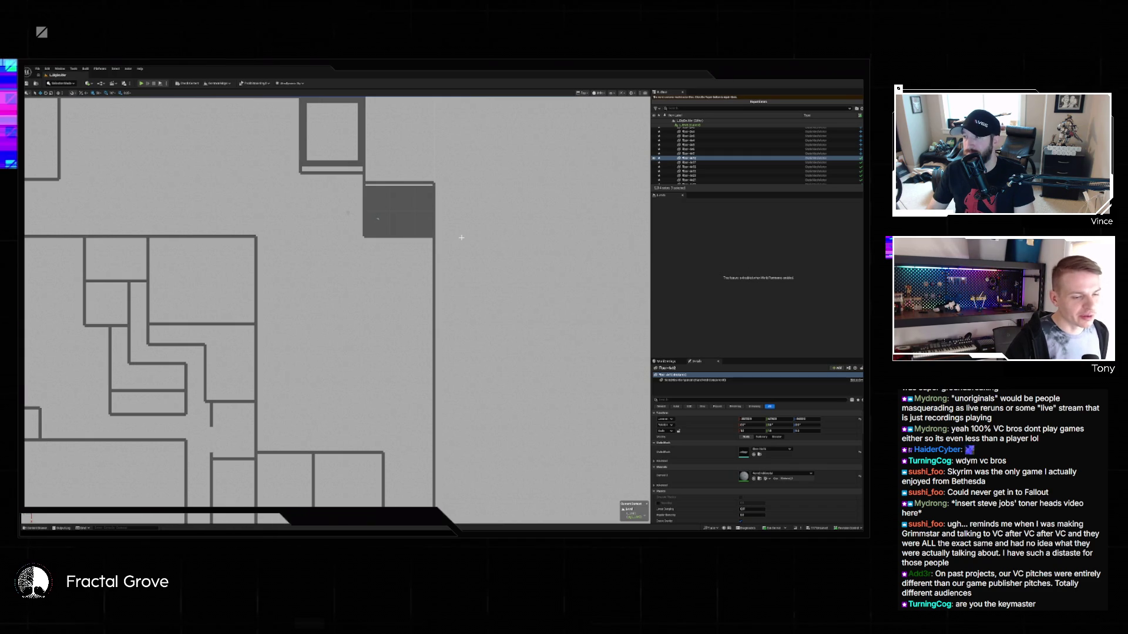
scroll(439, 241, "down", 2)
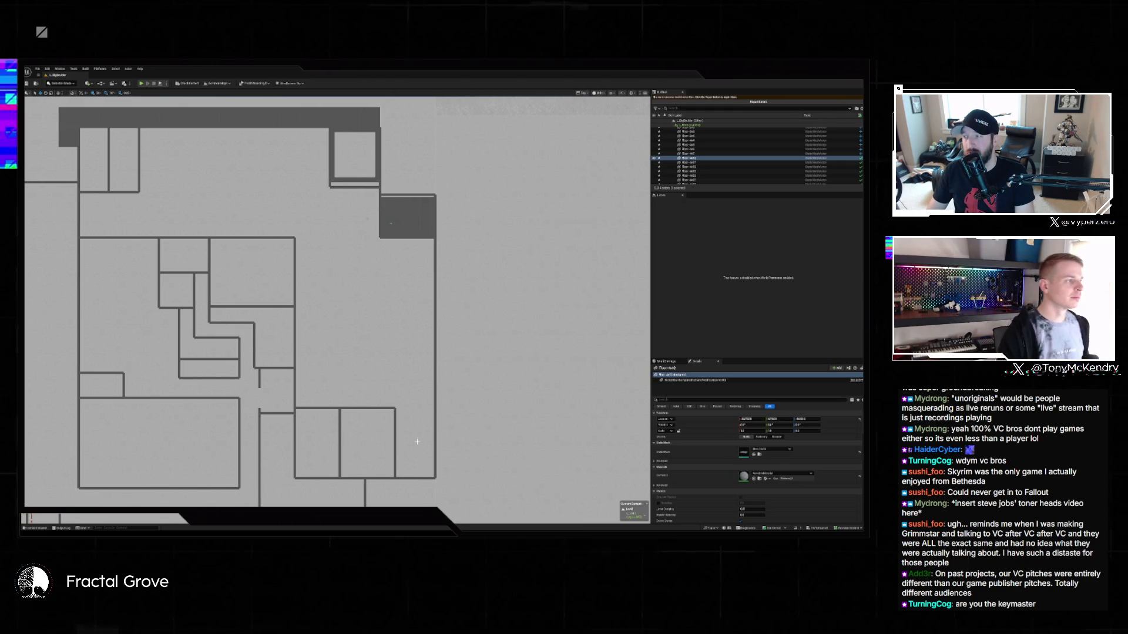
scroll(332, 317, "down", 3)
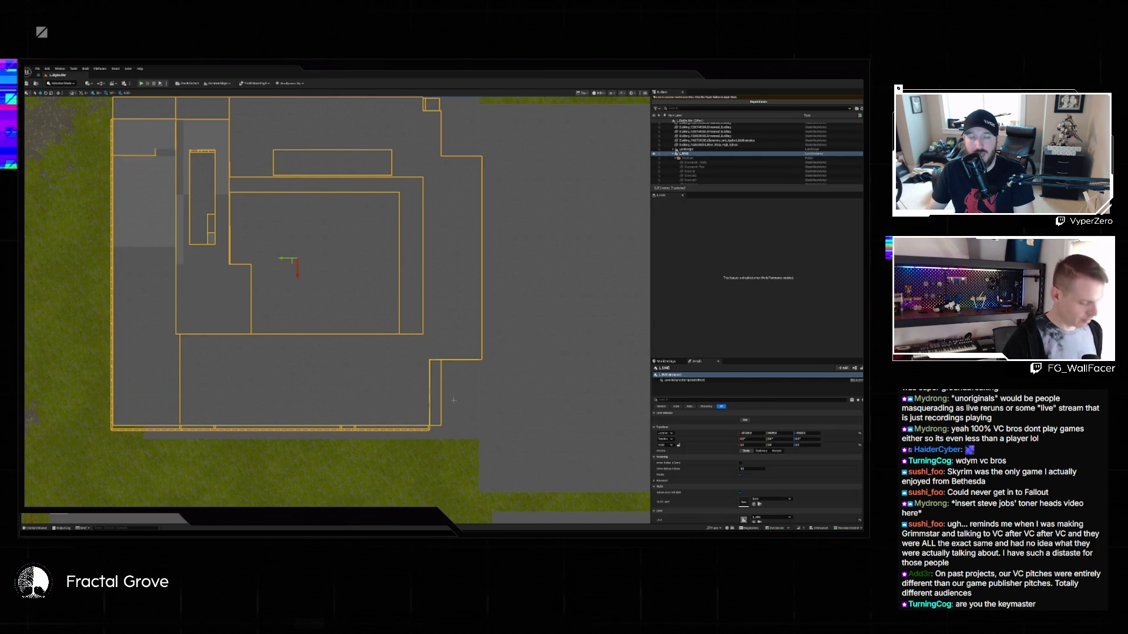
Switch to a perspective view and start editing the L_UMC level instance in place.
key("alt+g")
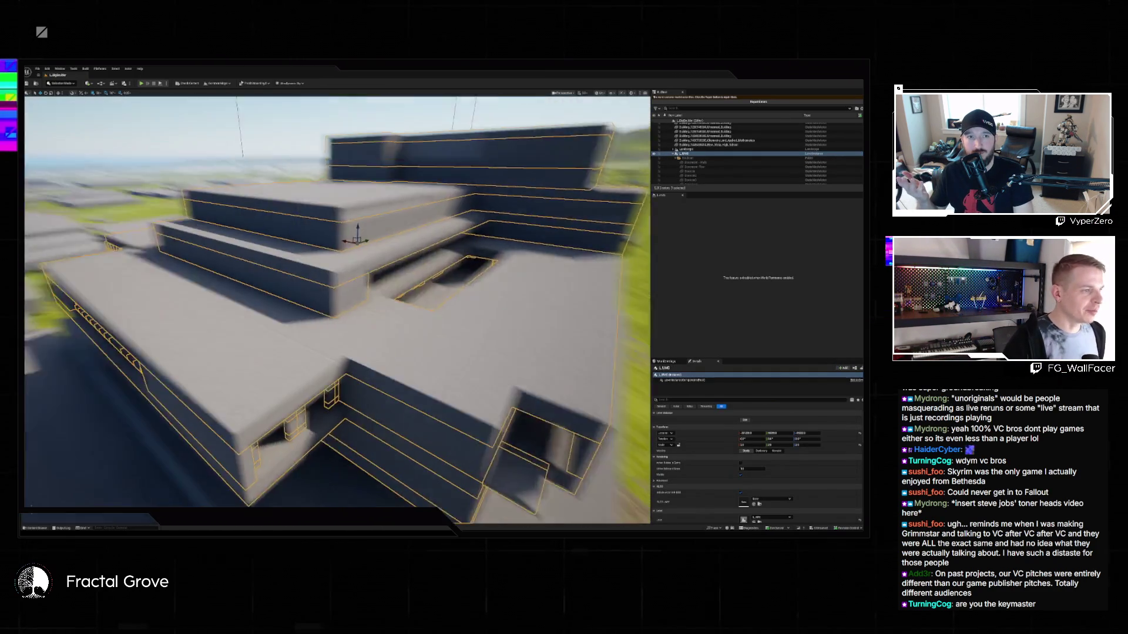
right_click(385, 362)
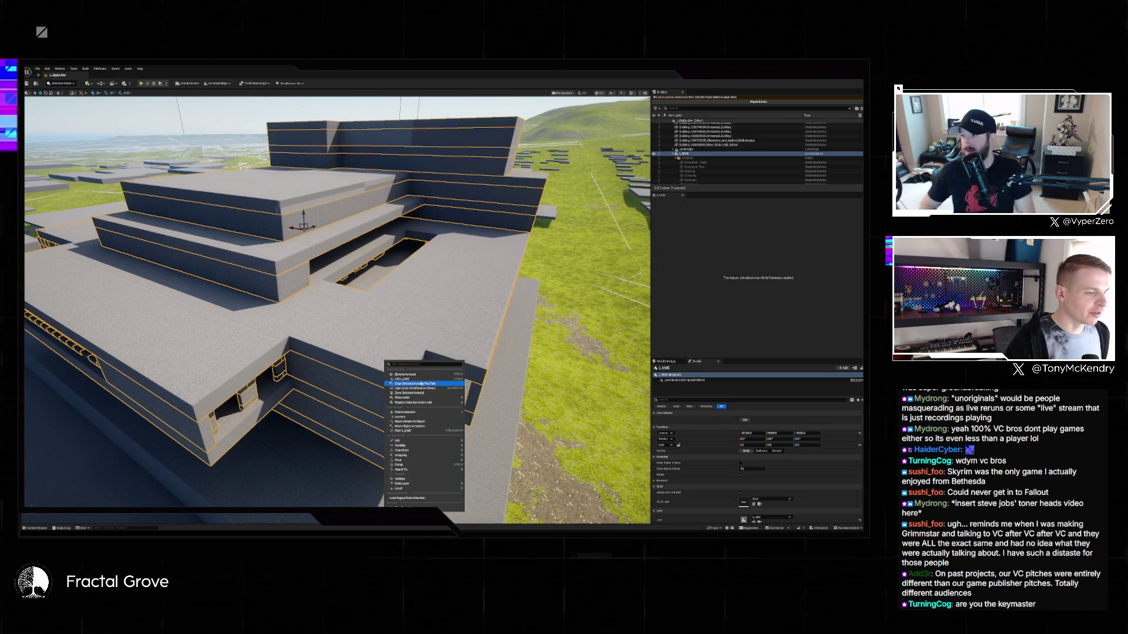
left_click(425, 379)
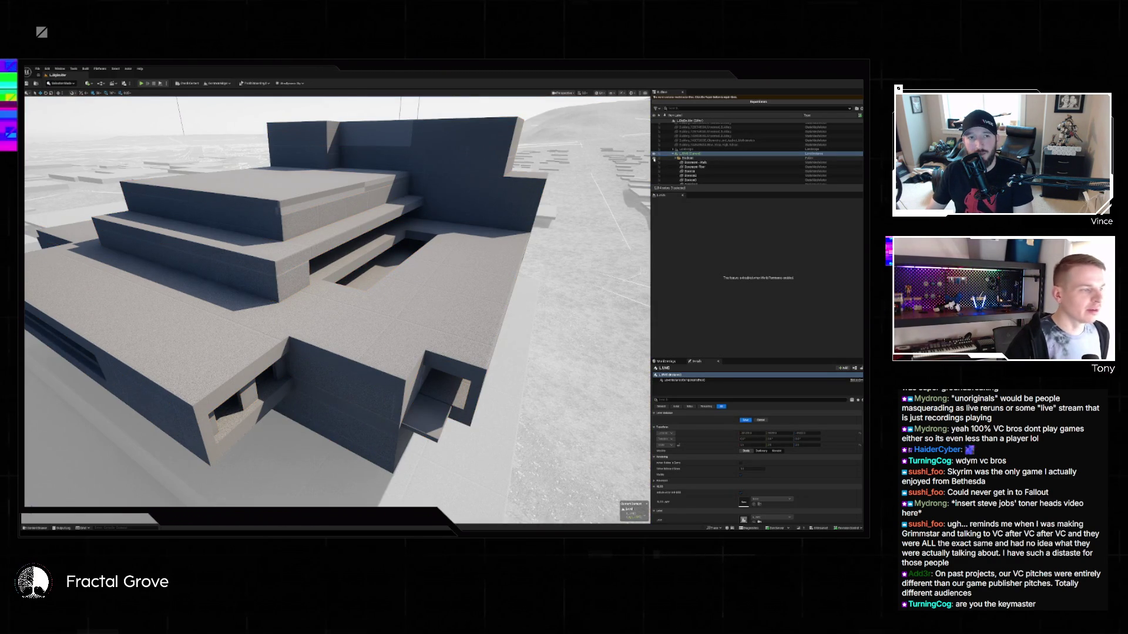
Fly to a wall corner and place a Floor 1x1 cube at the wall's foot.
scroll(227, 185, "down", 10)
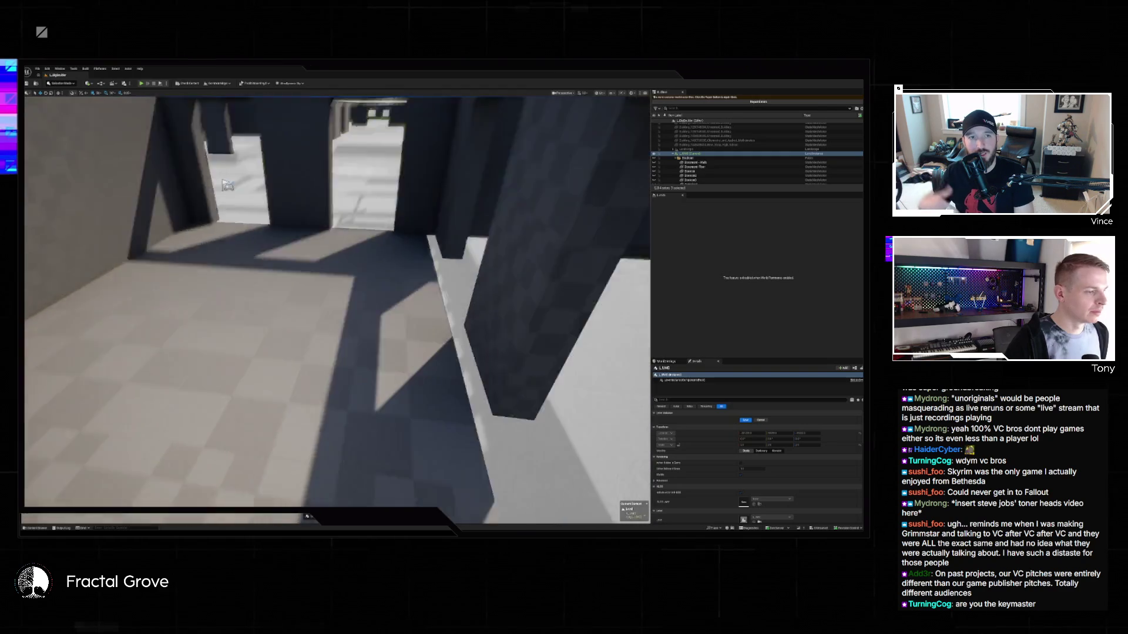
left_click_drag(228, 185, 110, 451)
left_click(36, 529)
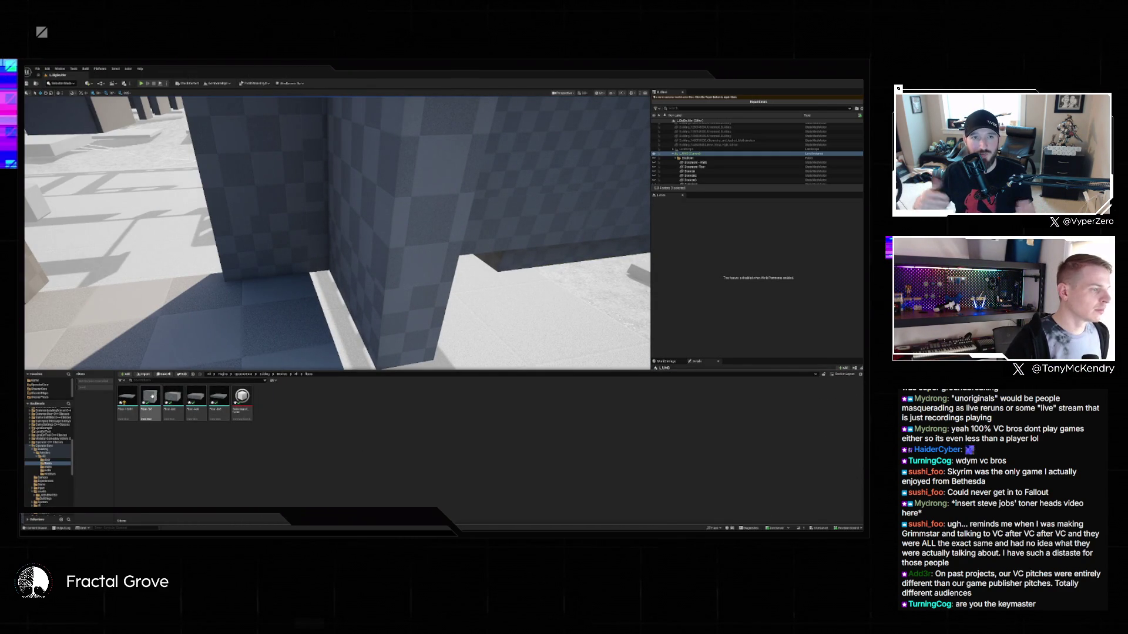
mouse_move(150, 399)
left_mouse_down()
mouse_move(322, 260)
mouse_move(332, 271)
mouse_move(376, 264)
mouse_move(341, 273)
mouse_move(454, 279)
left_mouse_up()
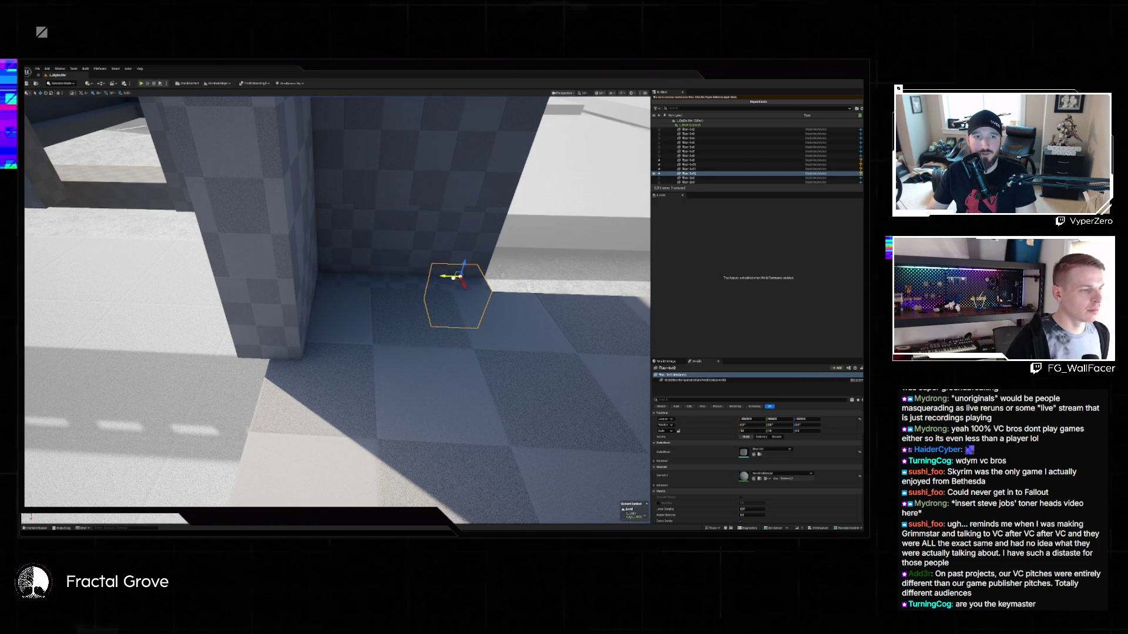
Select three marker cubes and Alt-drag them to duplicate them further along the wall.
left_click(341, 282, "ctrl")
left_click(372, 283, "ctrl")
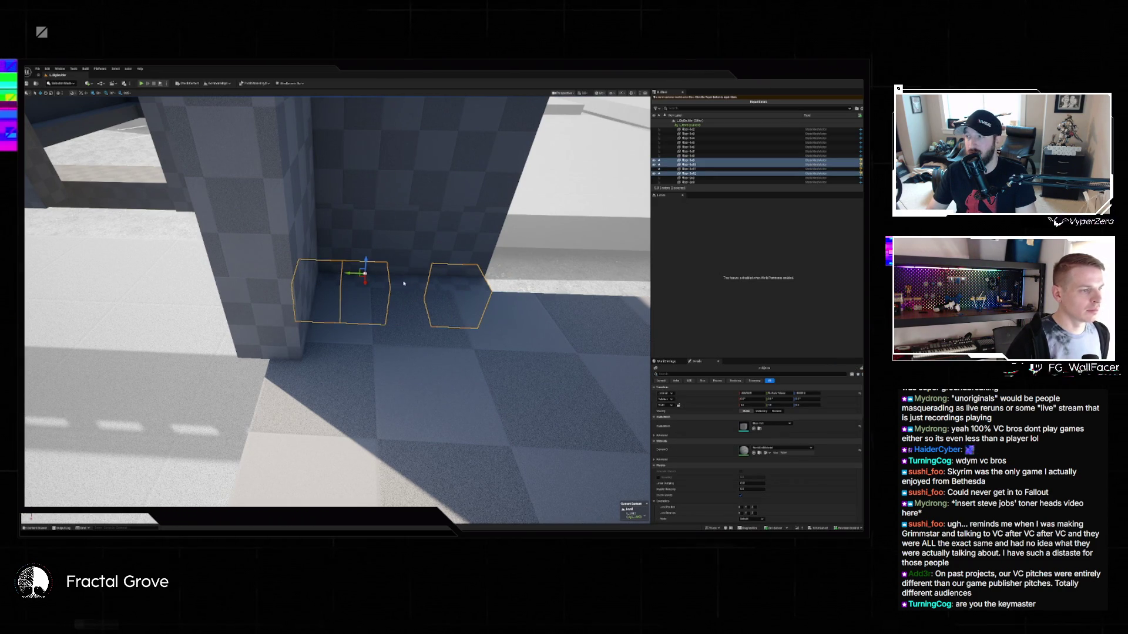
left_click(397, 282, "ctrl")
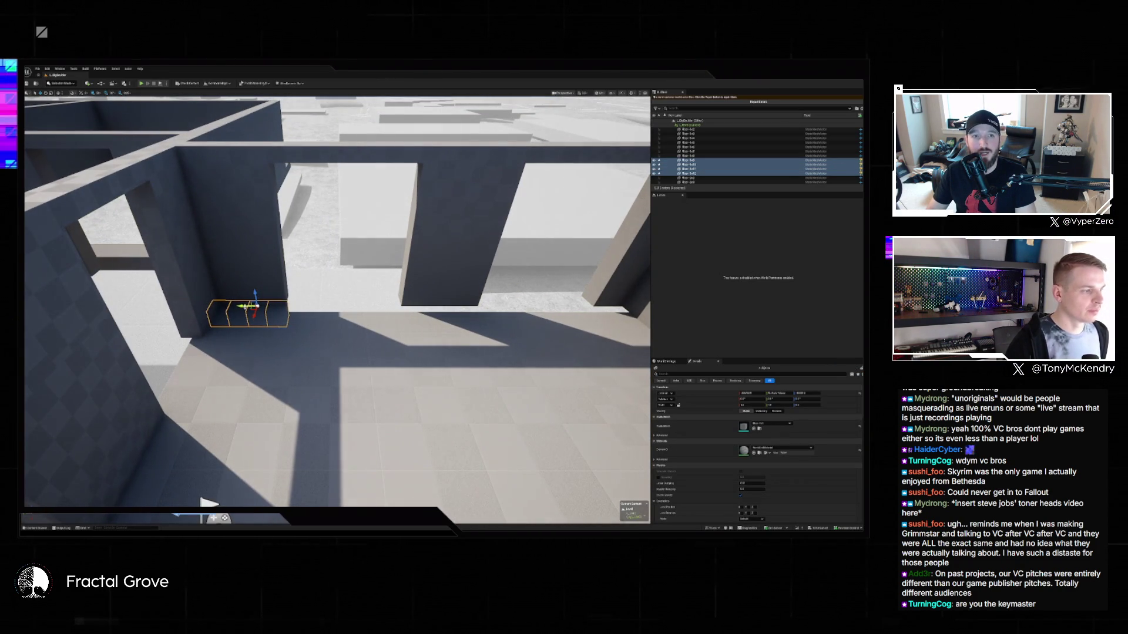
left_click_drag(257, 306, 564, 305)
left_click_drag(367, 325, 436, 325)
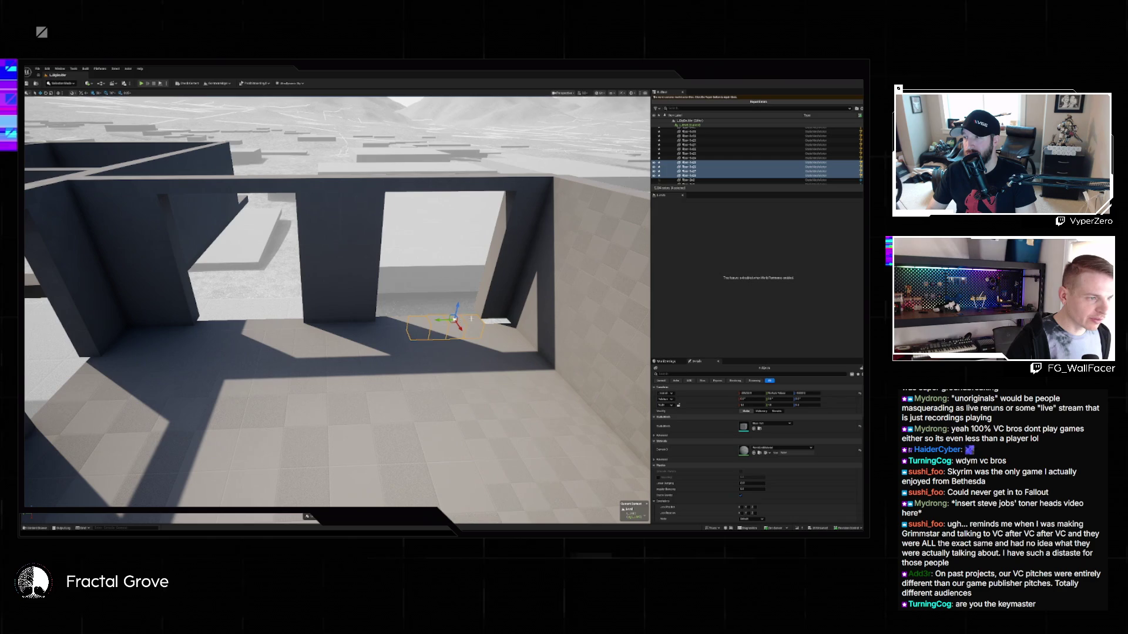
Nudge two marker cubes along the wall, deselect, and fly up to an overhead view.
left_click(471, 318)
left_click(497, 324, "ctrl")
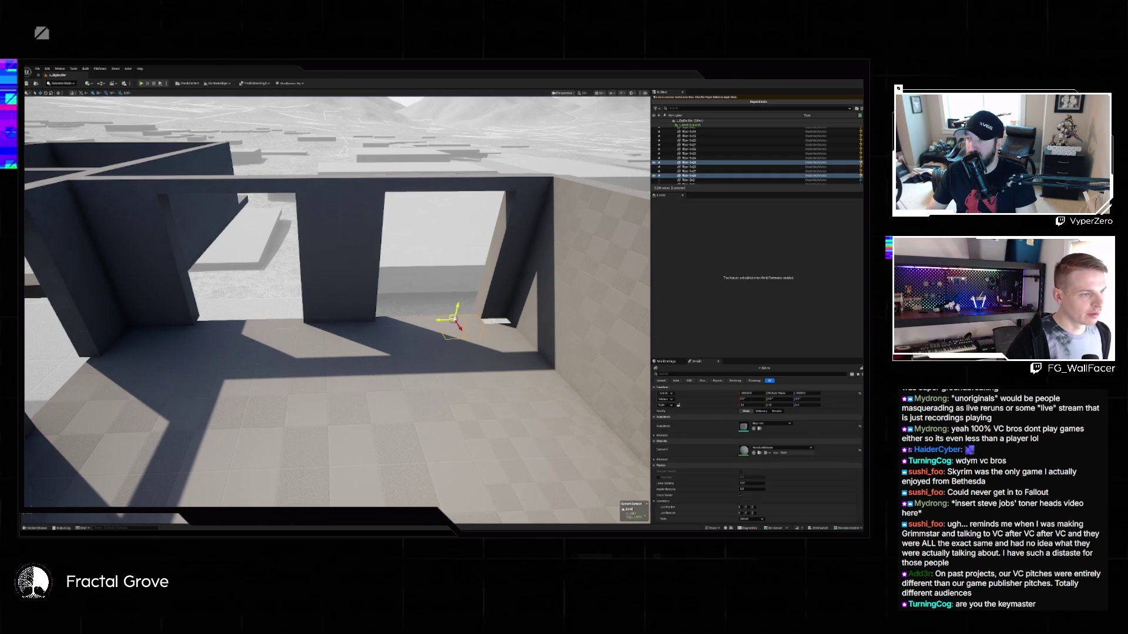
left_click_drag(473, 319, 483, 319)
key("Escape")
scroll(400, 374, "down", 10)
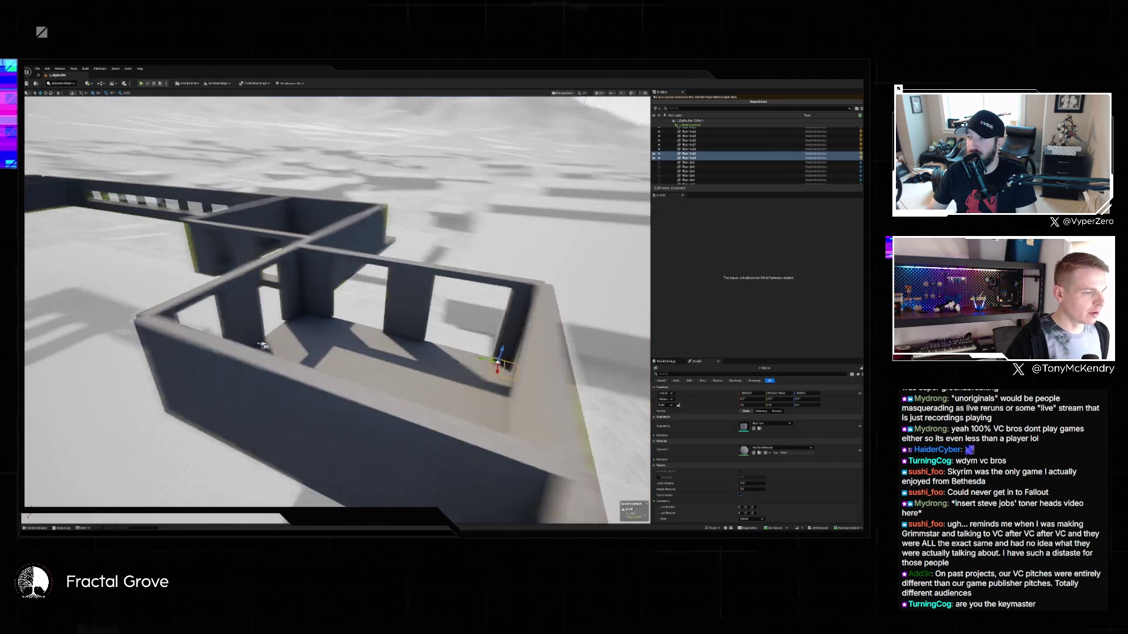
left_click_drag(400, 374, 307, 326)
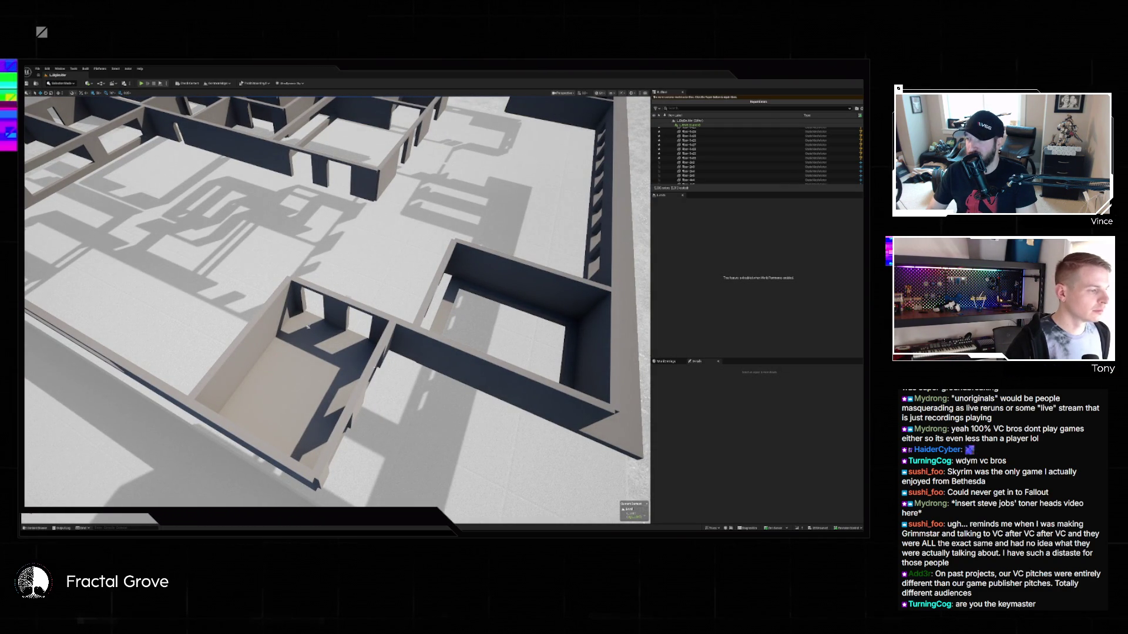
Orbit to the next wall and Alt-drag a copy of the marker cube into its inner corner.
mouse_move(307, 326)
left_mouse_down()
mouse_move(220, 370)
mouse_move(289, 351)
mouse_move(287, 297)
mouse_move(293, 358)
left_mouse_up()
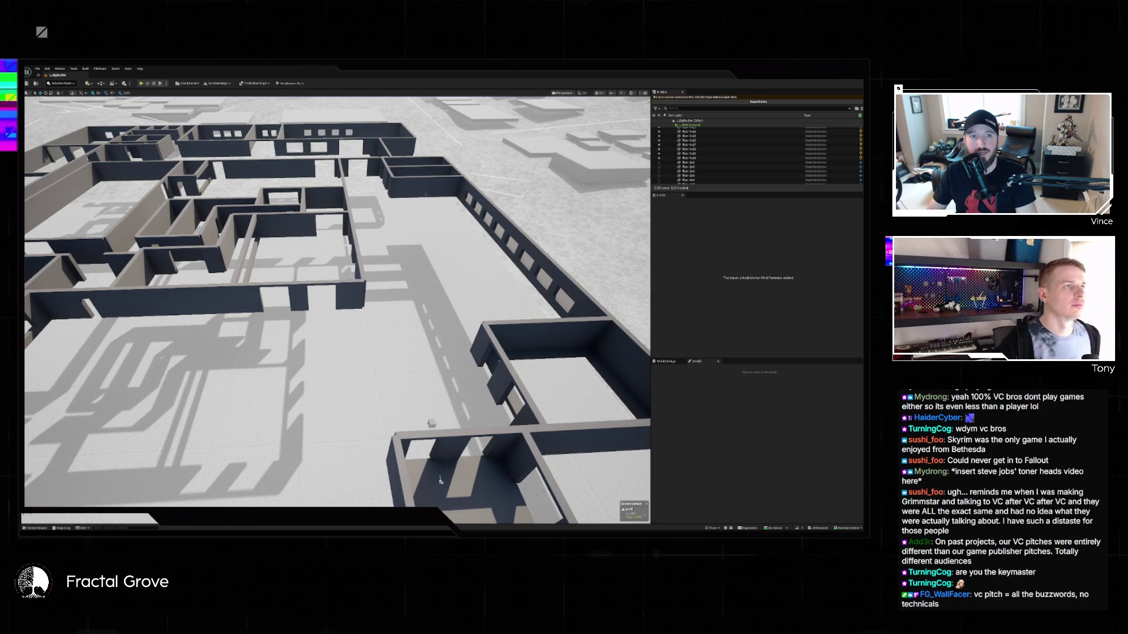
mouse_move(440, 480)
left_mouse_down()
mouse_move(276, 434)
mouse_move(267, 399)
left_mouse_up()
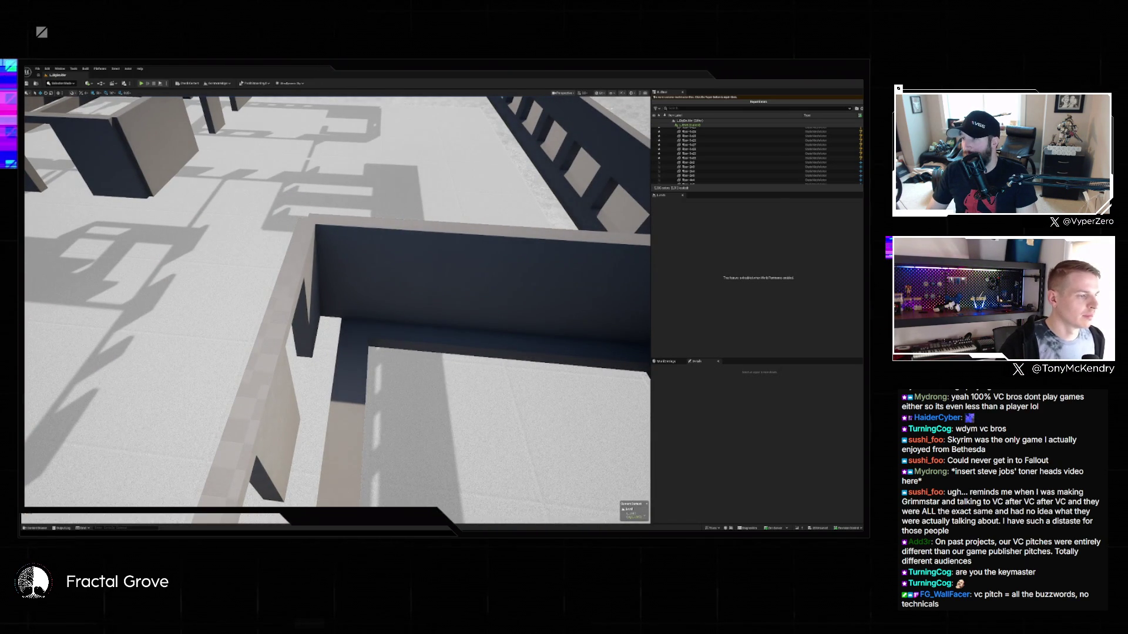
left_click(354, 323)
mouse_move(343, 323)
left_mouse_down()
mouse_move(314, 321)
mouse_move(329, 336)
left_mouse_up()
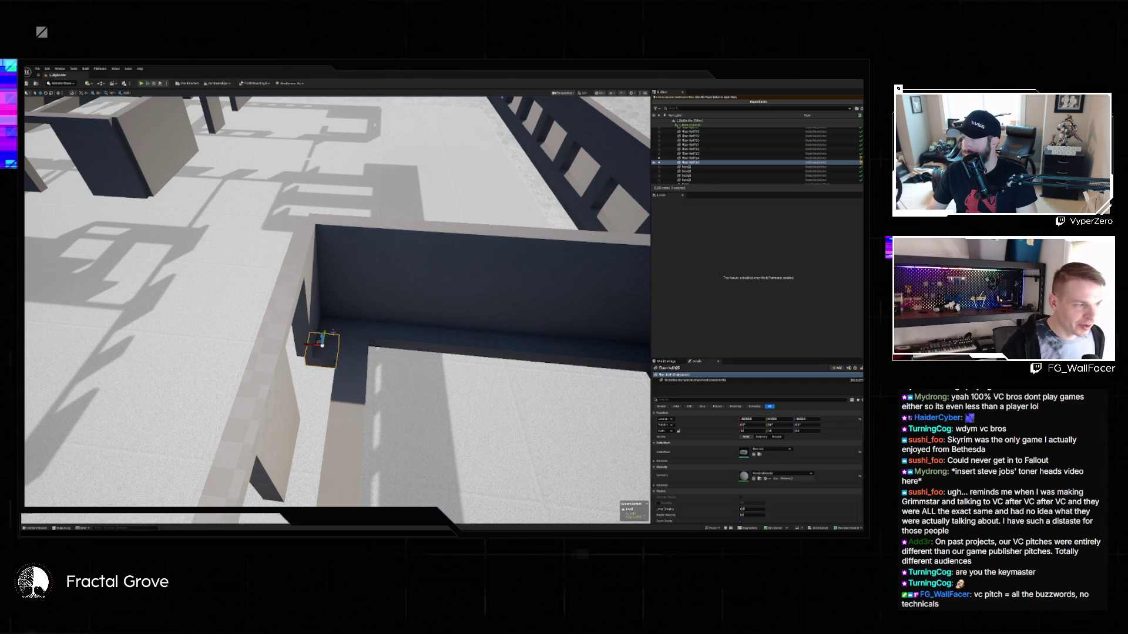
Duplicate two selected cubes down the wall, then undo the extra copies.
left_click(334, 331, "ctrl")
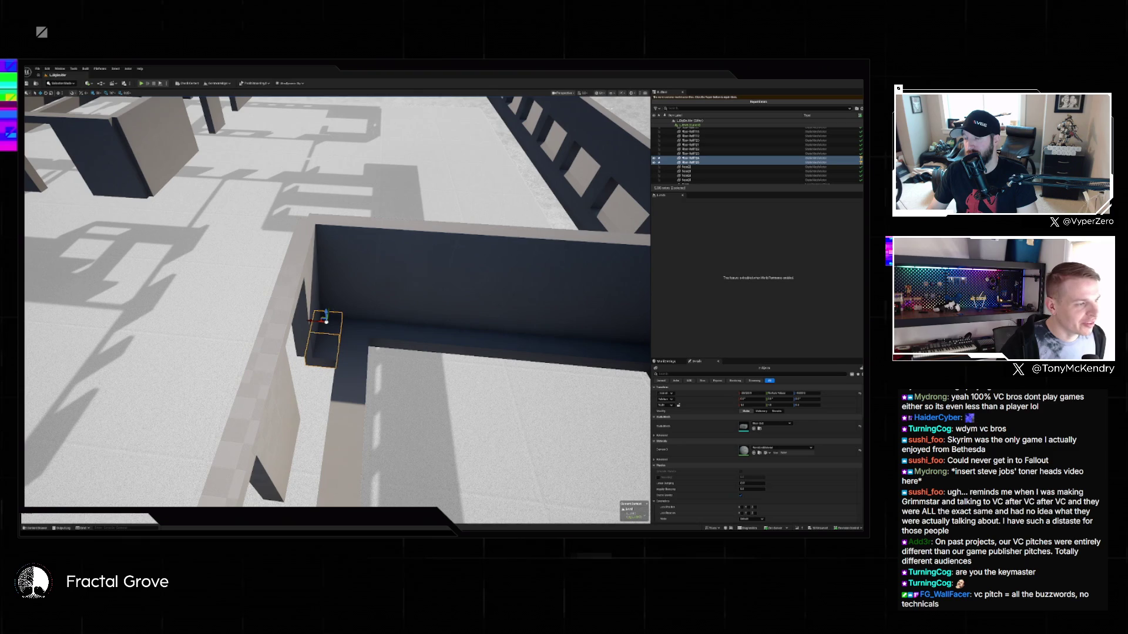
mouse_move(328, 317)
left_mouse_down()
mouse_move(317, 368)
mouse_move(327, 316)
left_mouse_up()
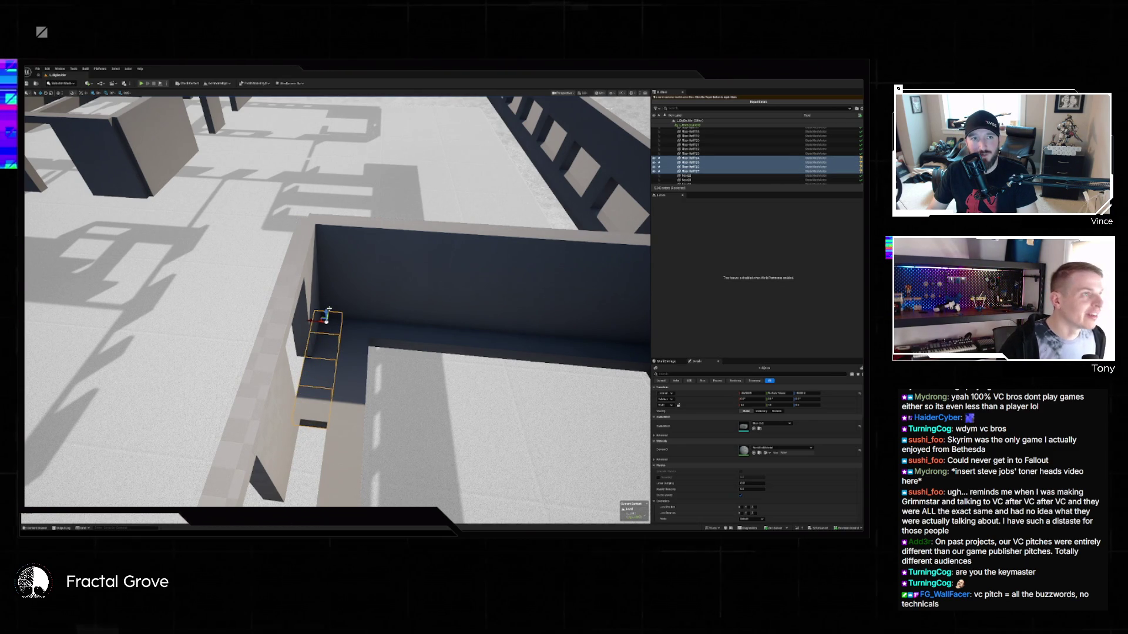
mouse_move(327, 317)
left_mouse_down()
mouse_move(316, 414)
mouse_move(293, 414)
left_mouse_up()
scroll(215, 259, "down", 5)
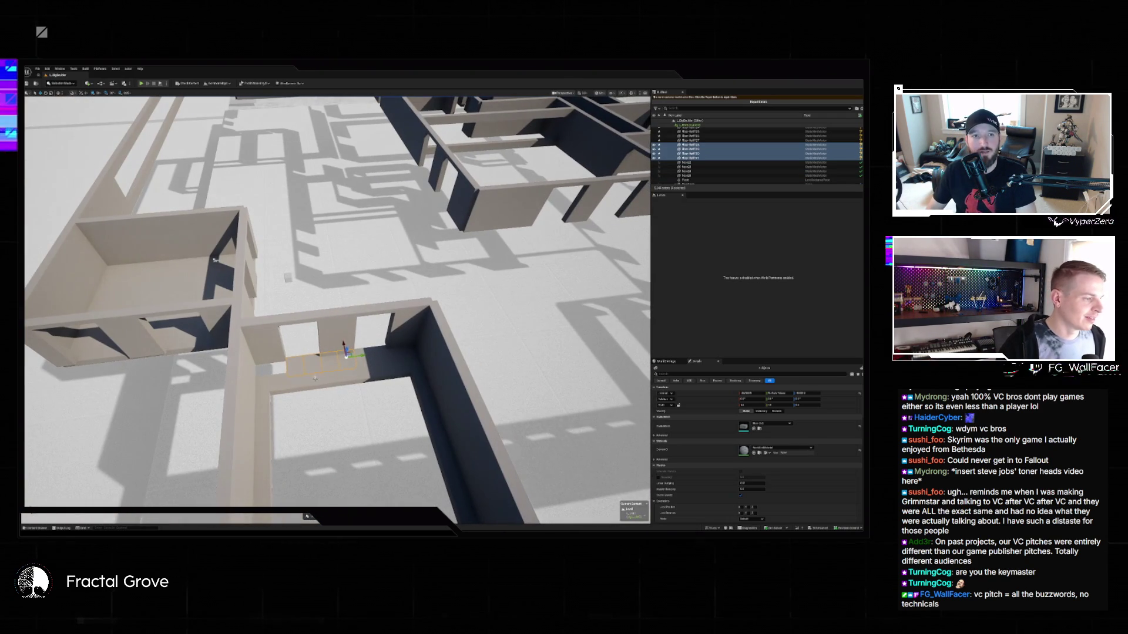
key("ctrl+z")
key("ctrl+z")
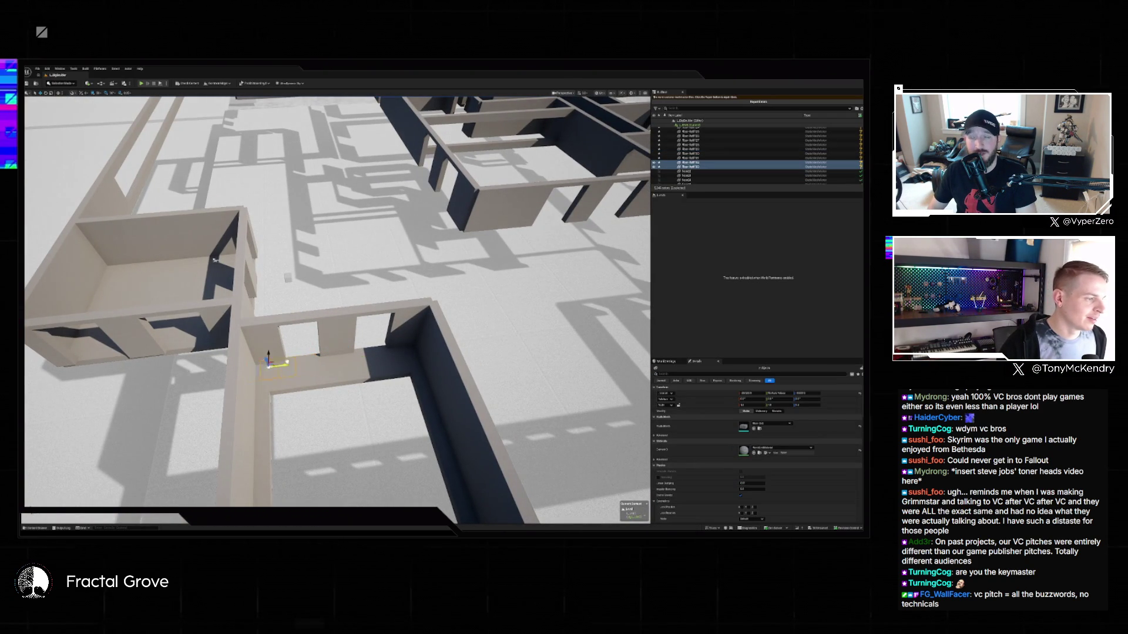
Move a marker cube beside the doorway opening.
left_click_drag(215, 259, 238, 305)
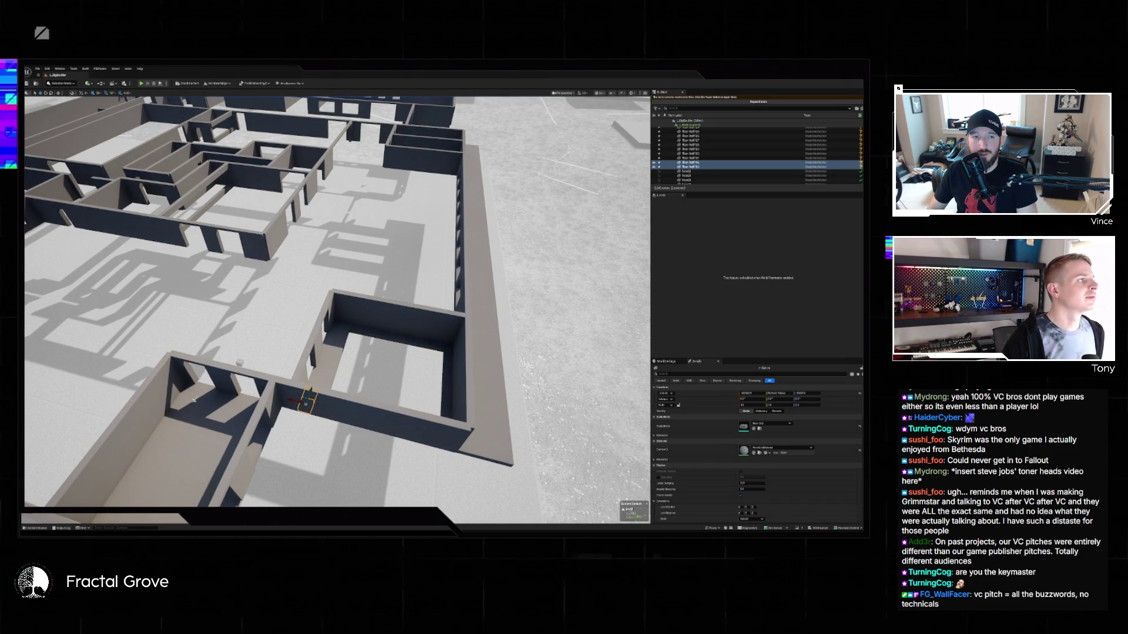
scroll(338, 301, "down", 5)
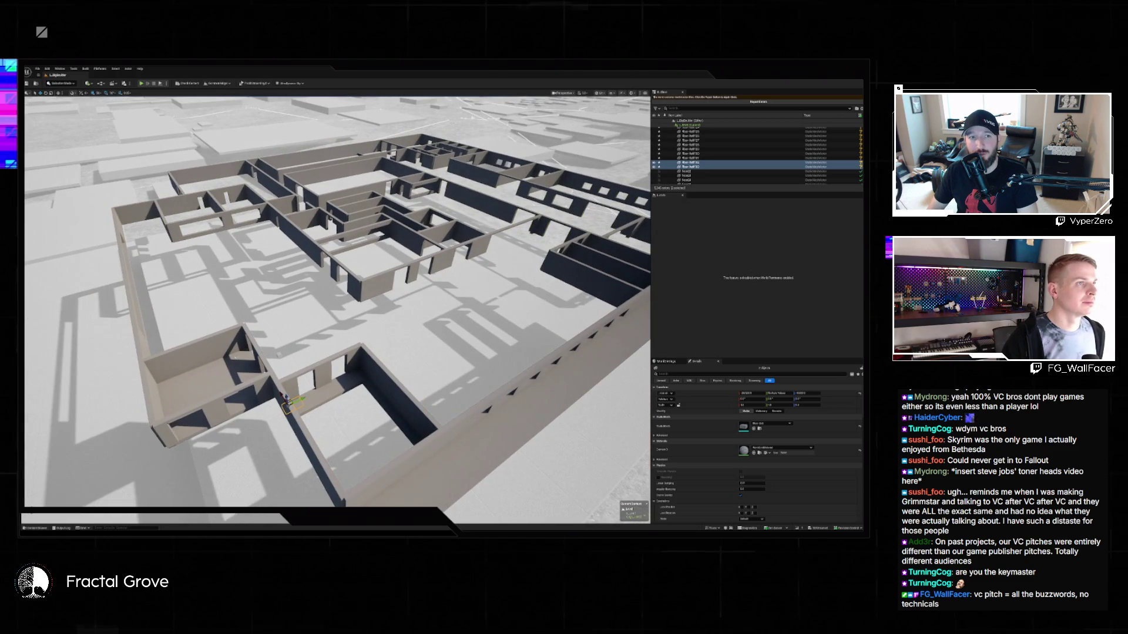
scroll(337, 301, "up", 10)
scroll(191, 274, "down", 8)
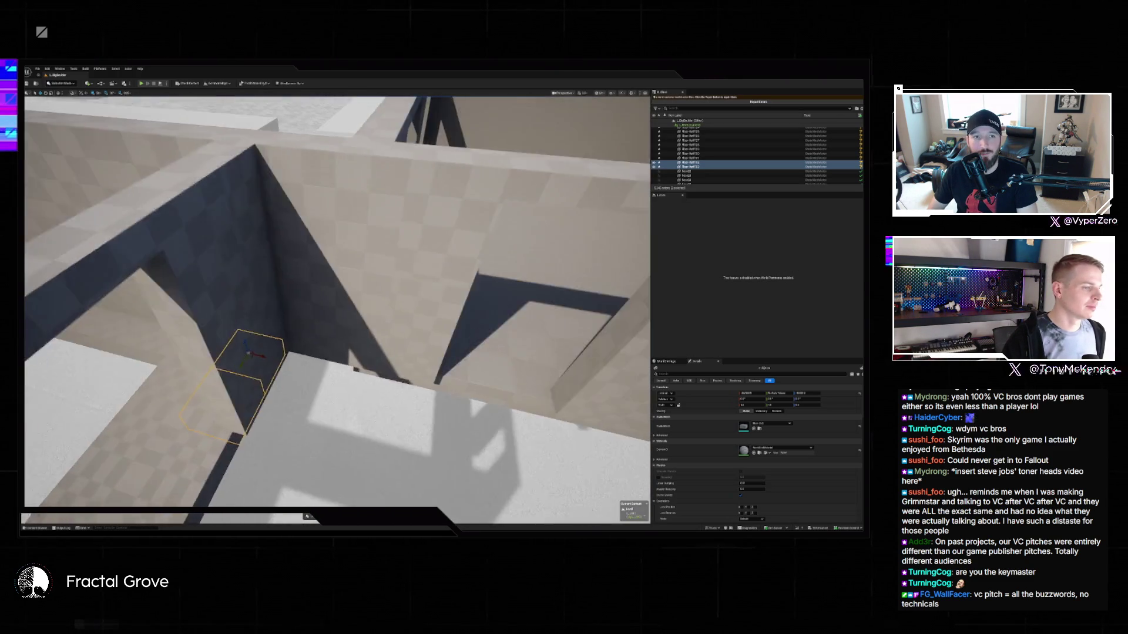
scroll(337, 301, "down", 8)
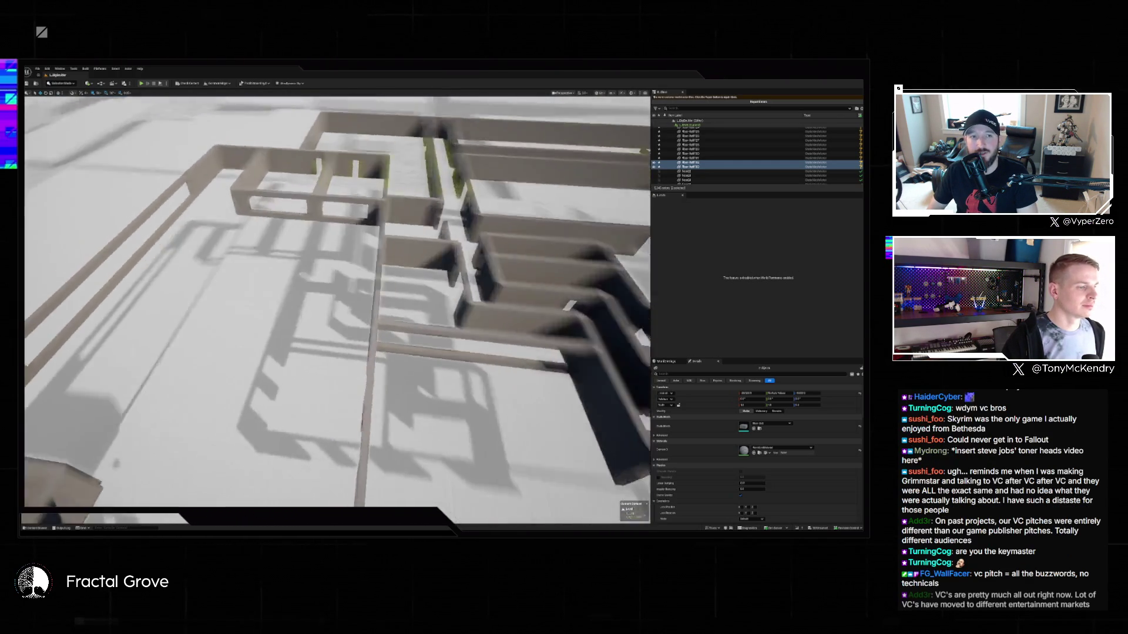
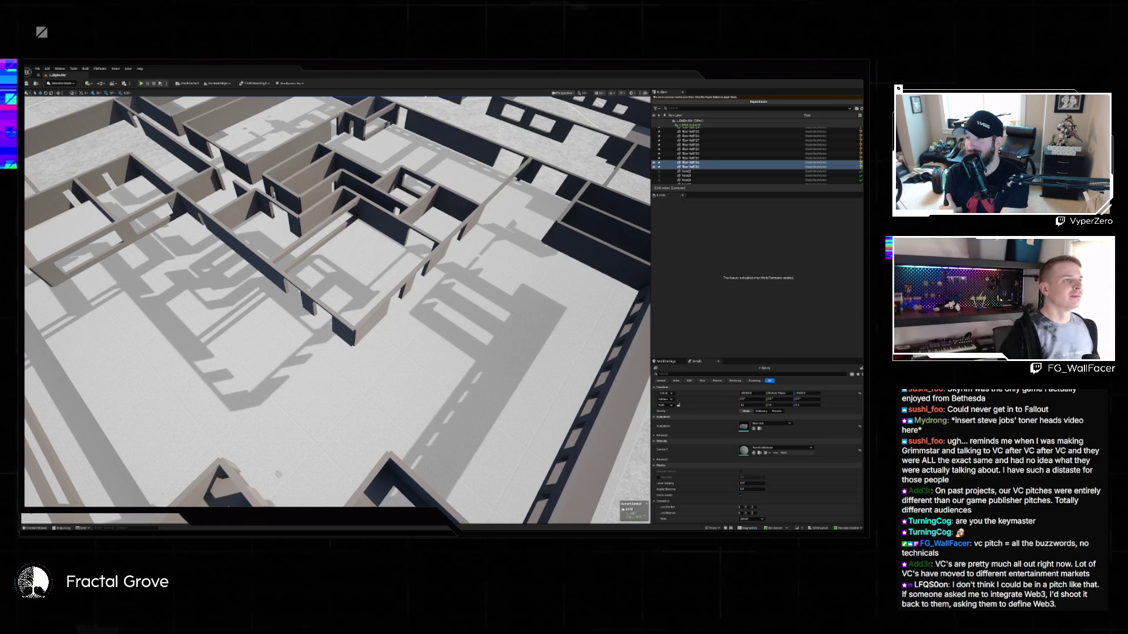
Open the Content Drawer to browse the project's mesh assets for a floor piece.
mouse_move(338, 299)
left_mouse_down()
mouse_move(291, 277)
mouse_move(312, 288)
left_mouse_up()
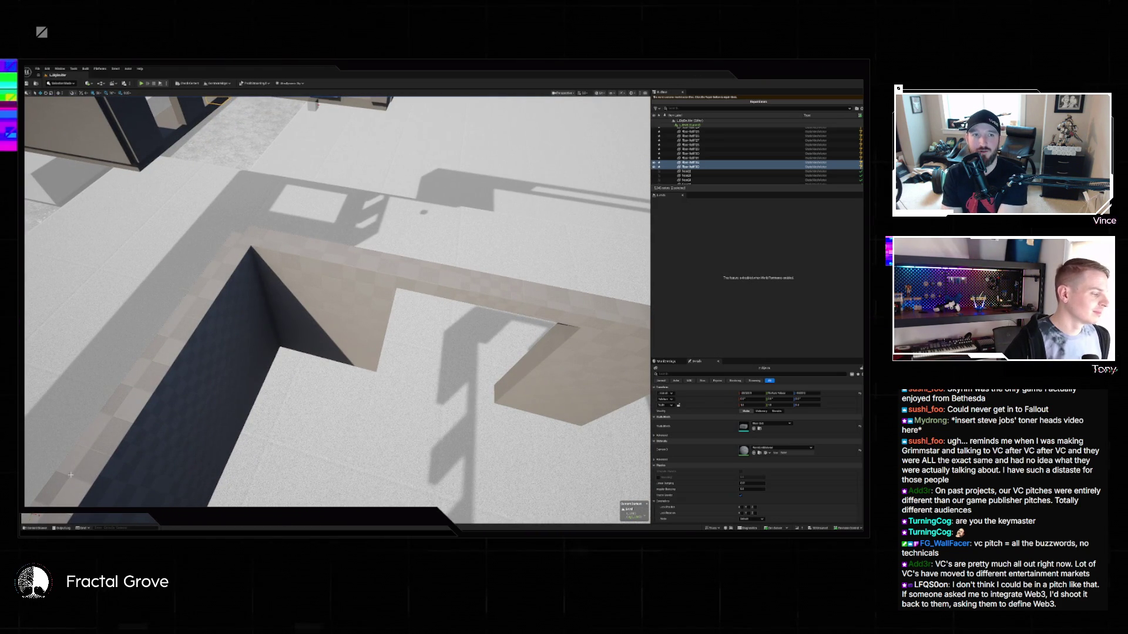
left_click(36, 528)
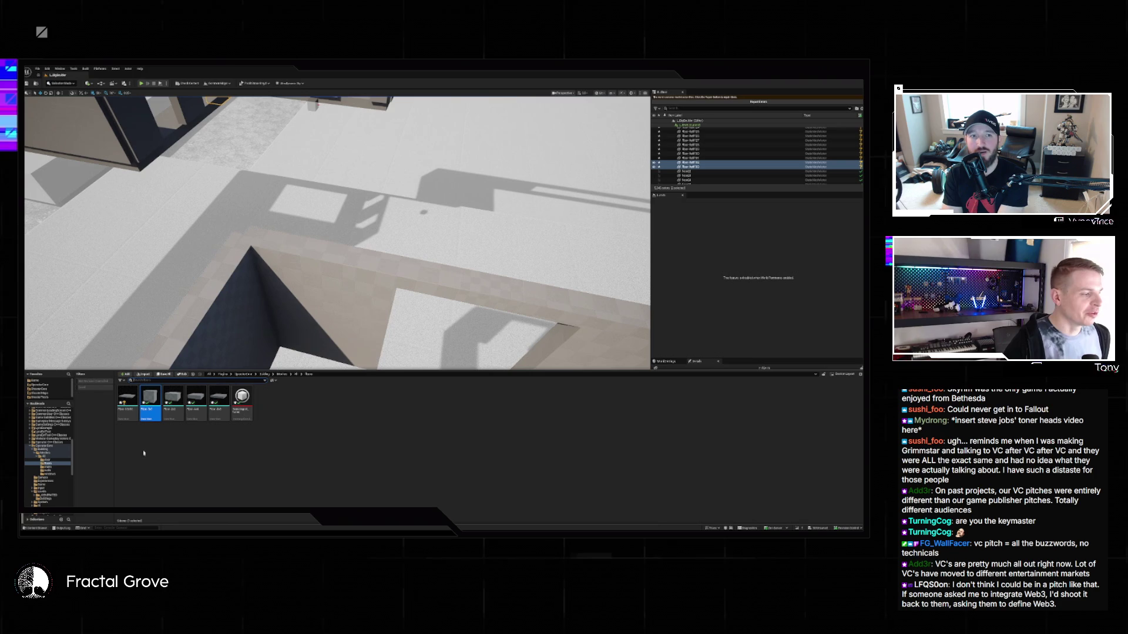
Drop a floor plane mesh into the level and move it into a walled room's corner.
mouse_move(137, 419)
left_mouse_down()
mouse_move(177, 352)
mouse_move(272, 383)
left_mouse_up()
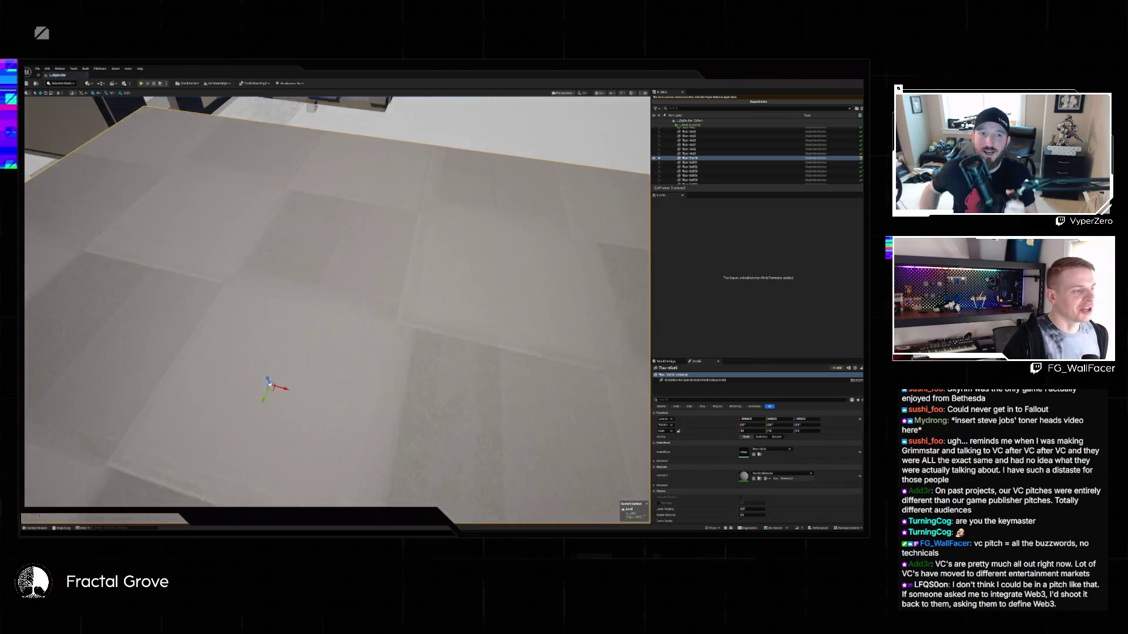
scroll(299, 326, "down", 5)
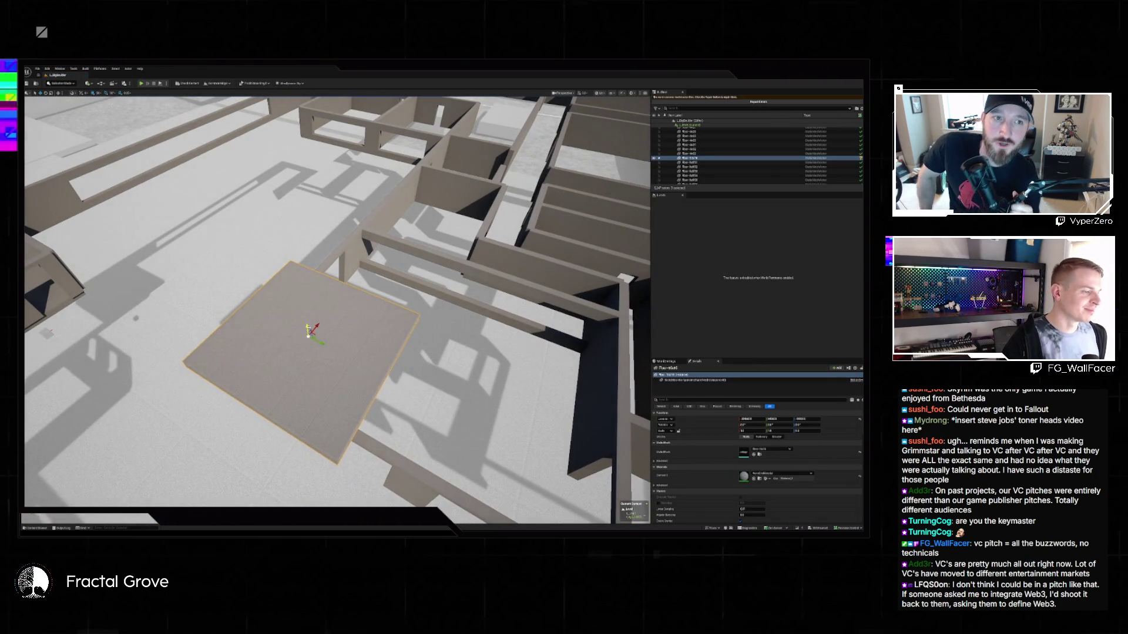
mouse_move(308, 336)
left_mouse_down()
mouse_move(307, 516)
mouse_move(296, 282)
mouse_move(324, 399)
mouse_move(314, 516)
left_mouse_up()
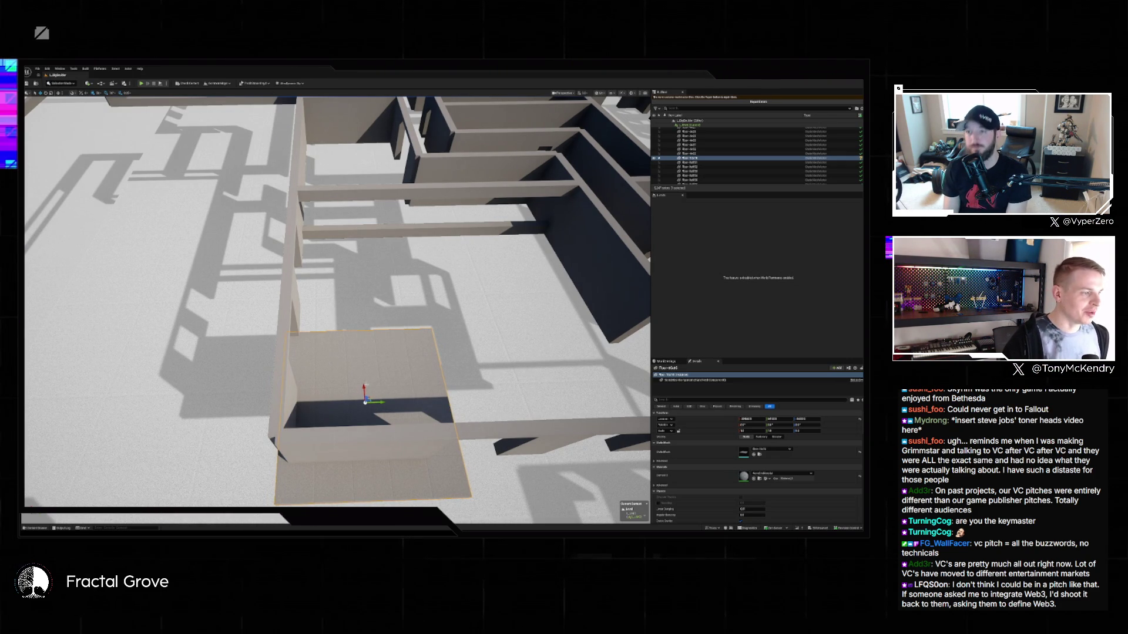
Duplicate the floor tile along the green axis so the copy sits beside the original.
mouse_move(376, 391)
left_mouse_down()
mouse_move(432, 383)
mouse_move(431, 354)
mouse_move(398, 342)
mouse_move(430, 359)
left_mouse_up()
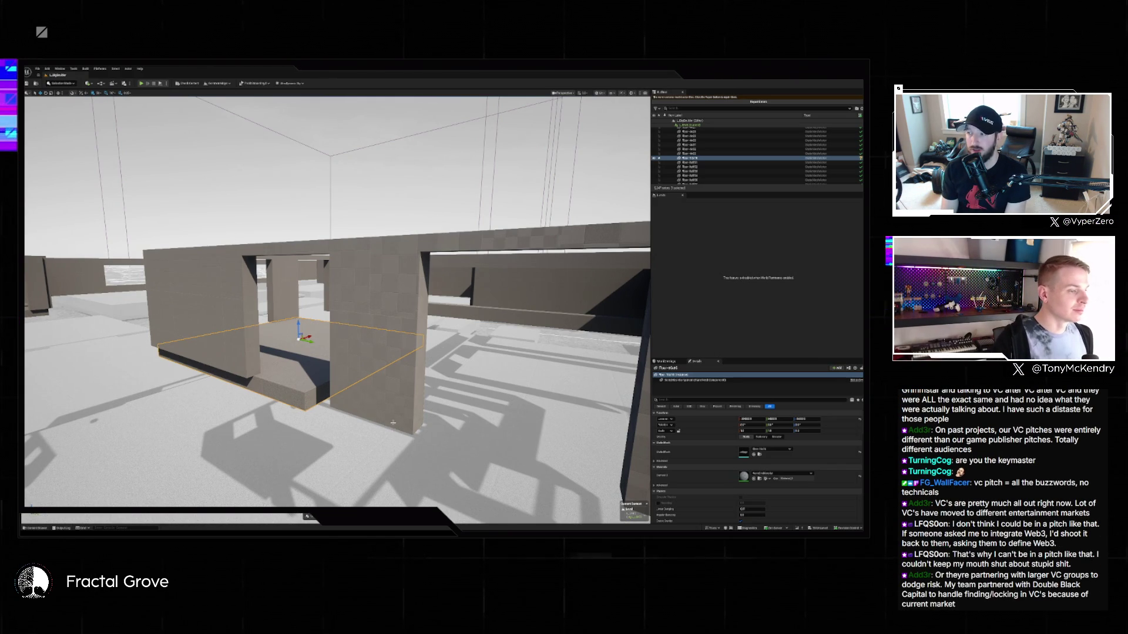
left_click_drag(393, 423, 390, 420)
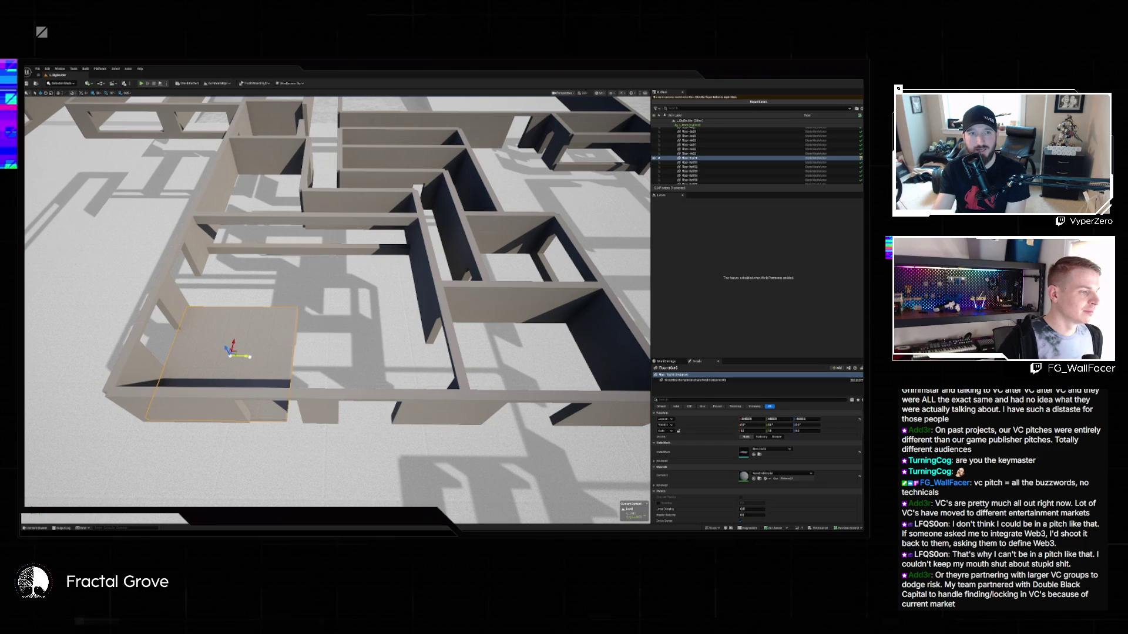
mouse_move(250, 354)
left_mouse_down()
mouse_move(383, 364)
mouse_move(373, 363)
left_mouse_up()
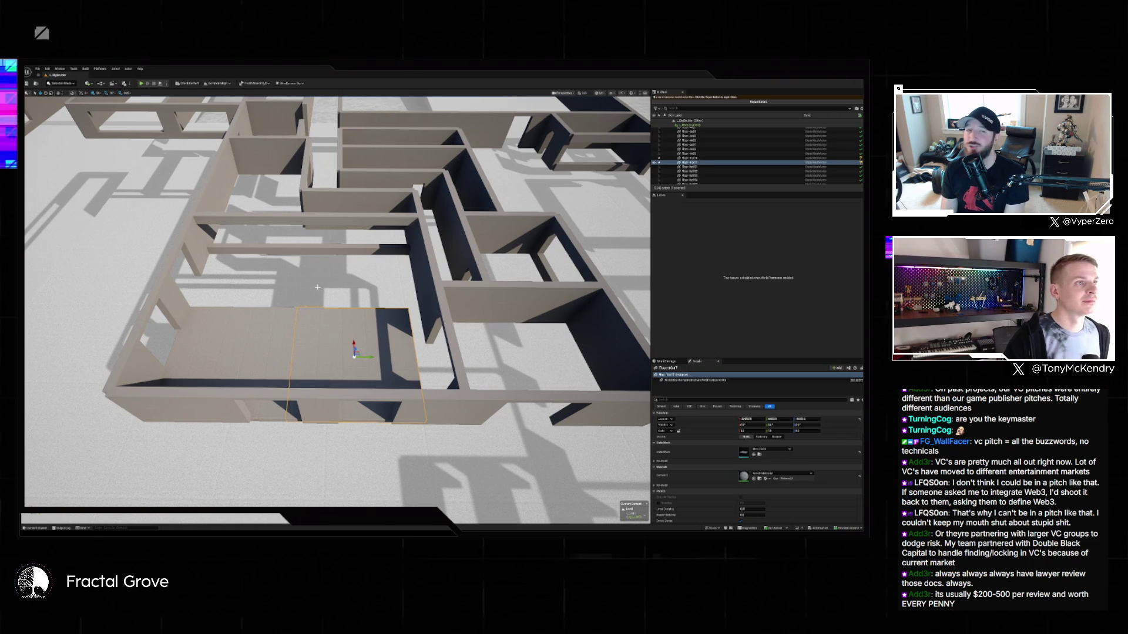
Copy both floor tiles up into the adjacent room and reposition one tile to fit inside it.
left_click(291, 311, "ctrl")
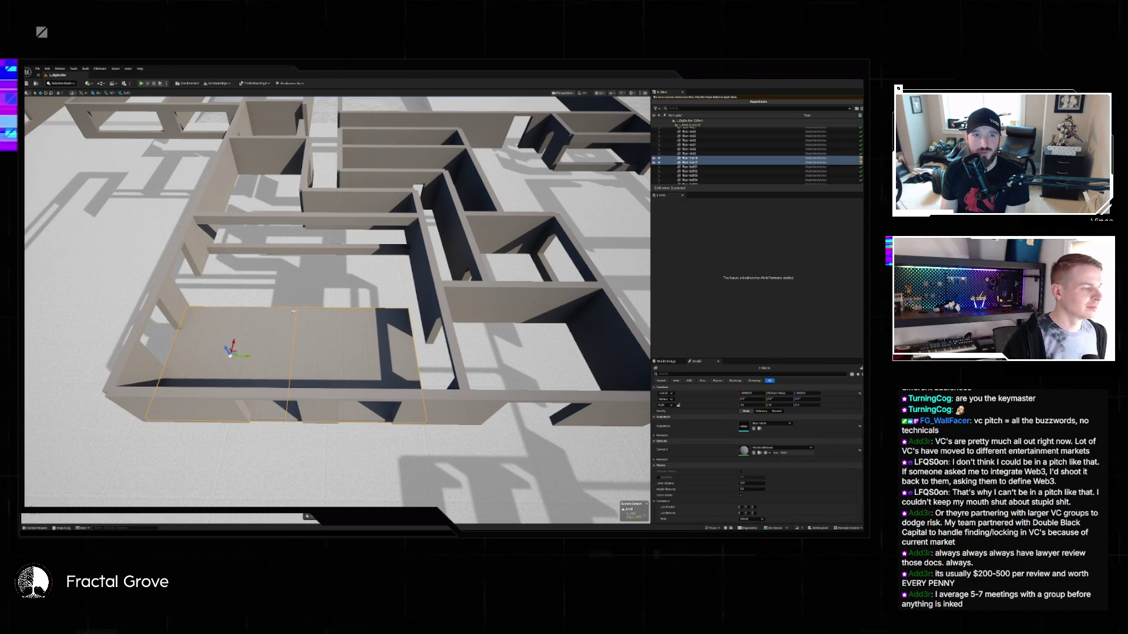
mouse_move(232, 352)
left_mouse_down()
mouse_move(252, 259)
mouse_move(297, 282)
mouse_move(306, 247)
mouse_move(306, 300)
left_mouse_up()
left_click(276, 388)
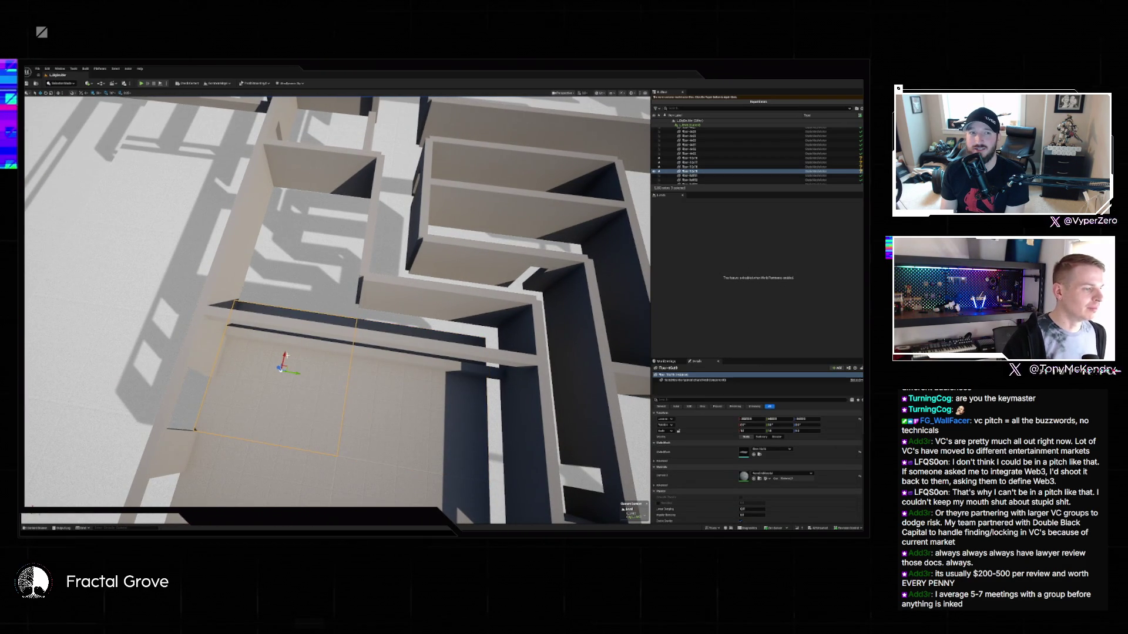
left_click_drag(284, 362, 311, 247)
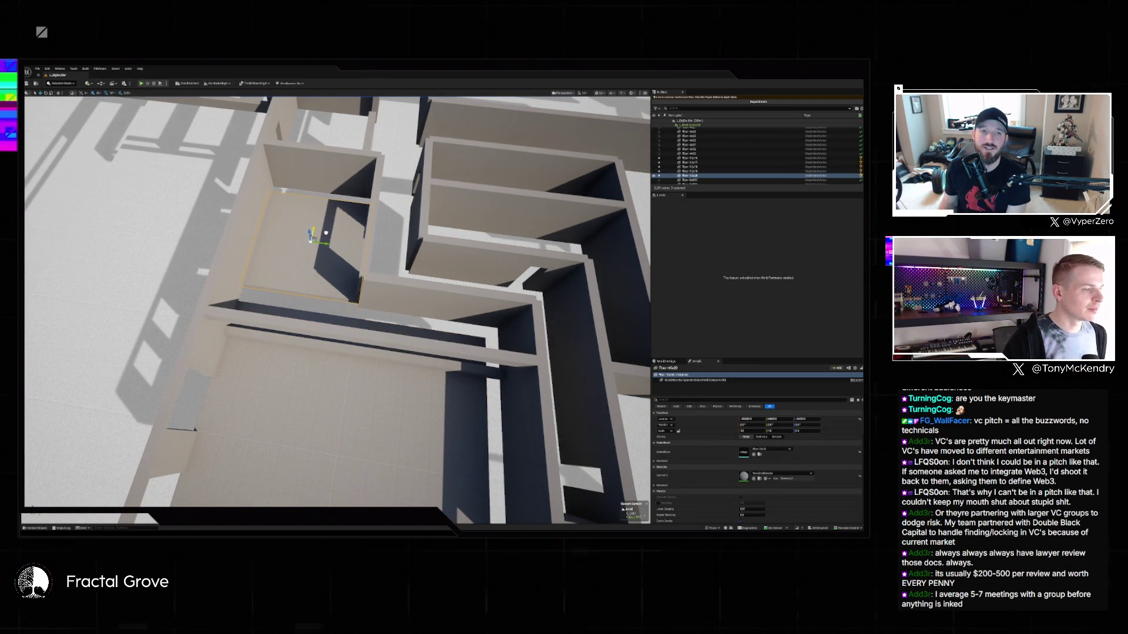
left_click_drag(456, 503, 456, 470)
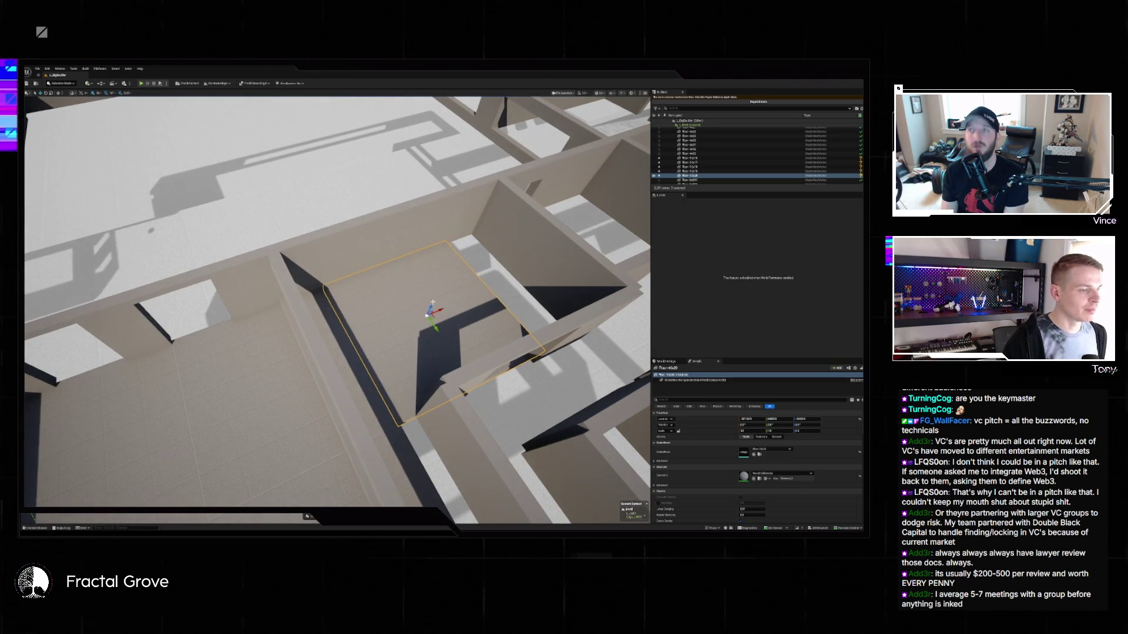
left_click_drag(519, 322, 523, 332)
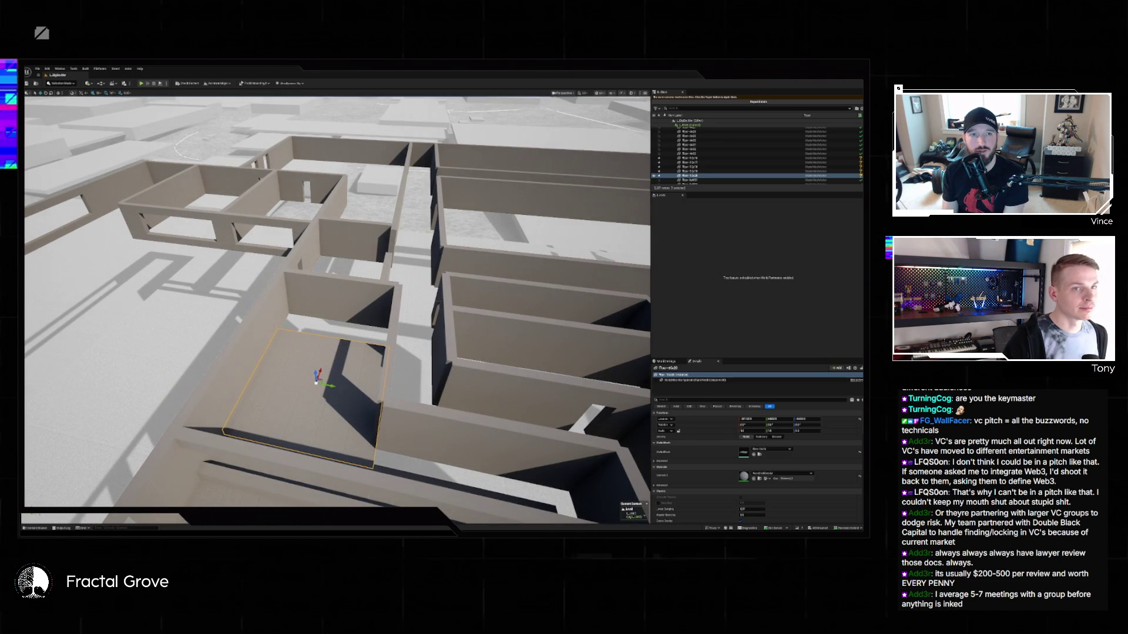